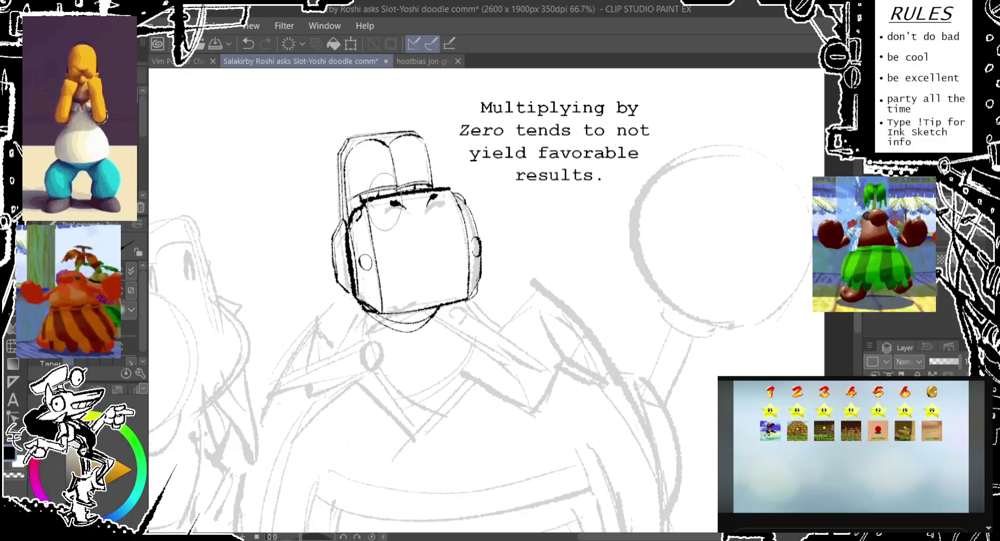
Ink a bold black line across the top of the robot's head.
left_click_drag(359, 201, 453, 191)
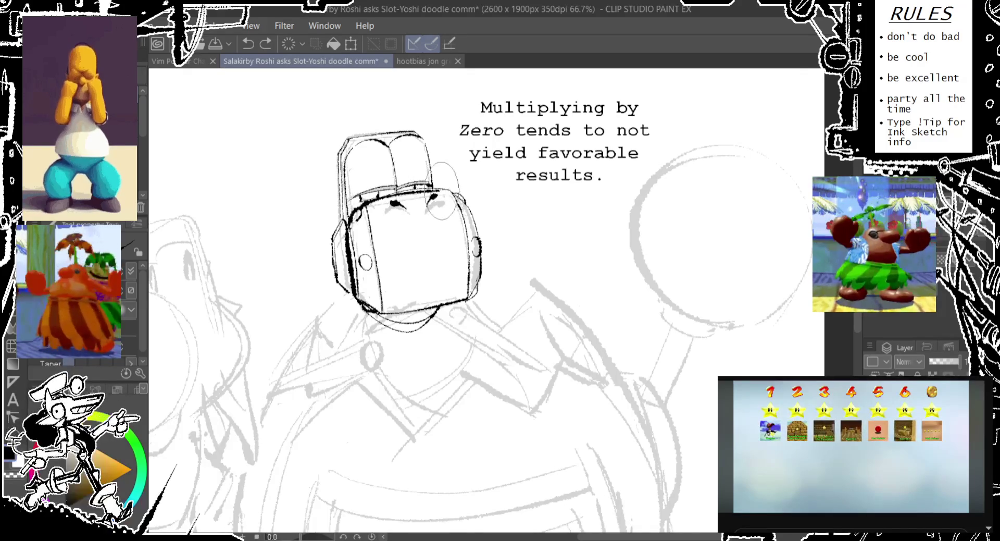
key("ctrl+z")
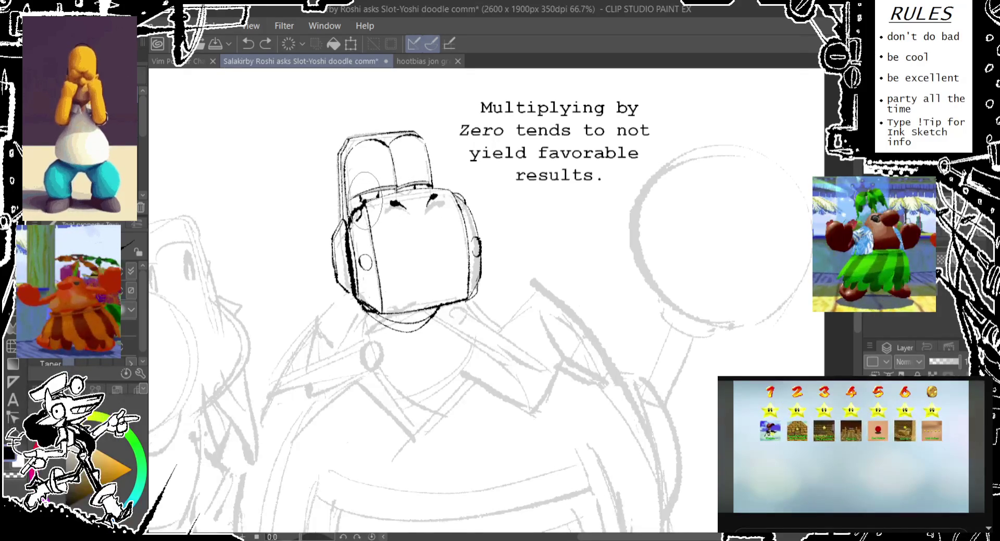
left_click_drag(360, 201, 442, 204)
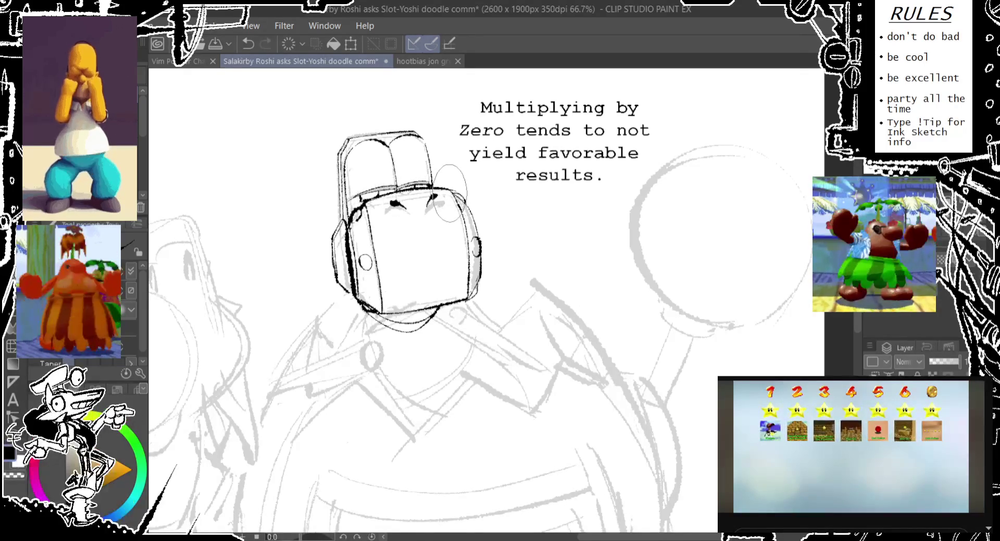
key("ctrl+z")
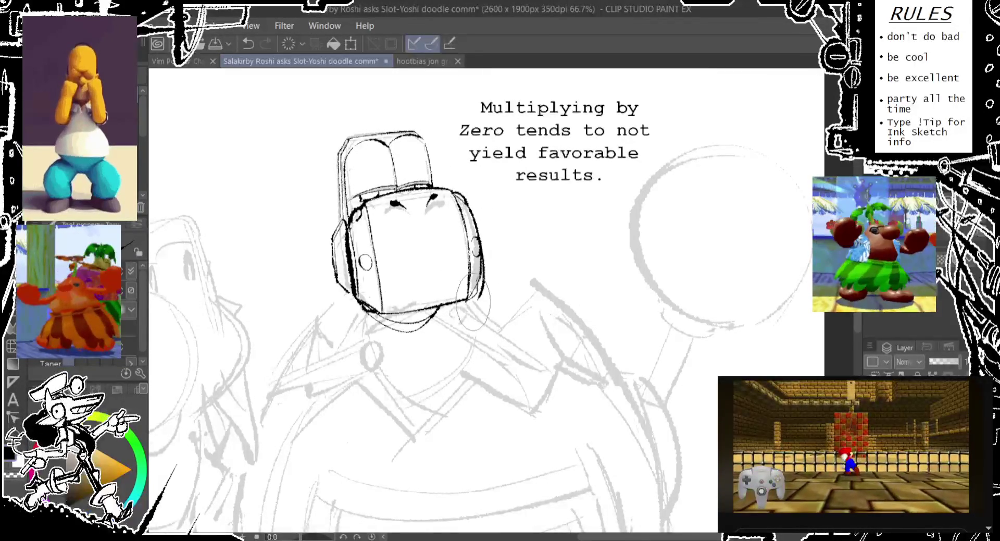
Ink the right cheek outline of the head and try a small oval below the chin.
mouse_move(479, 245)
left_mouse_down()
mouse_move(471, 265)
mouse_move(455, 226)
left_mouse_up()
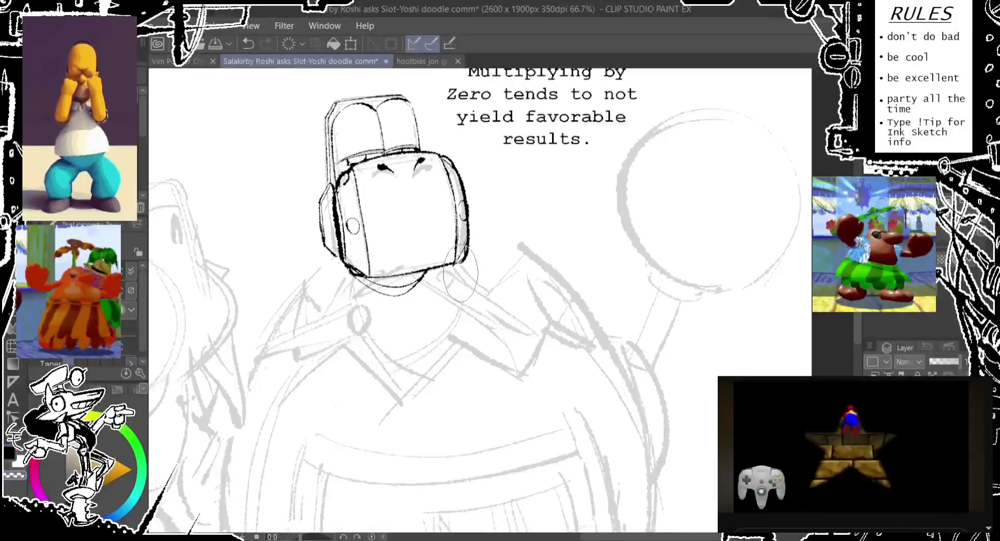
key("ctrl+z")
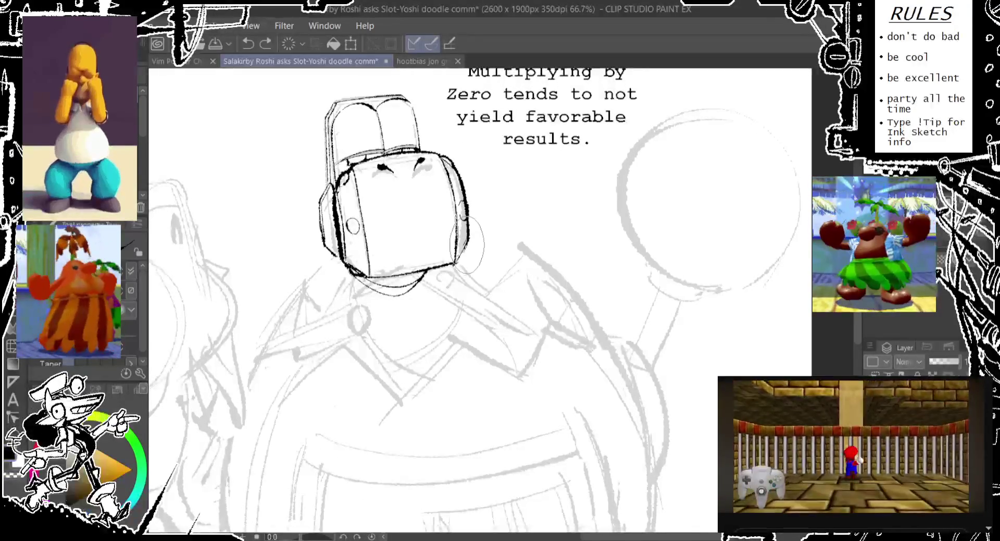
left_click_drag(460, 259, 440, 242)
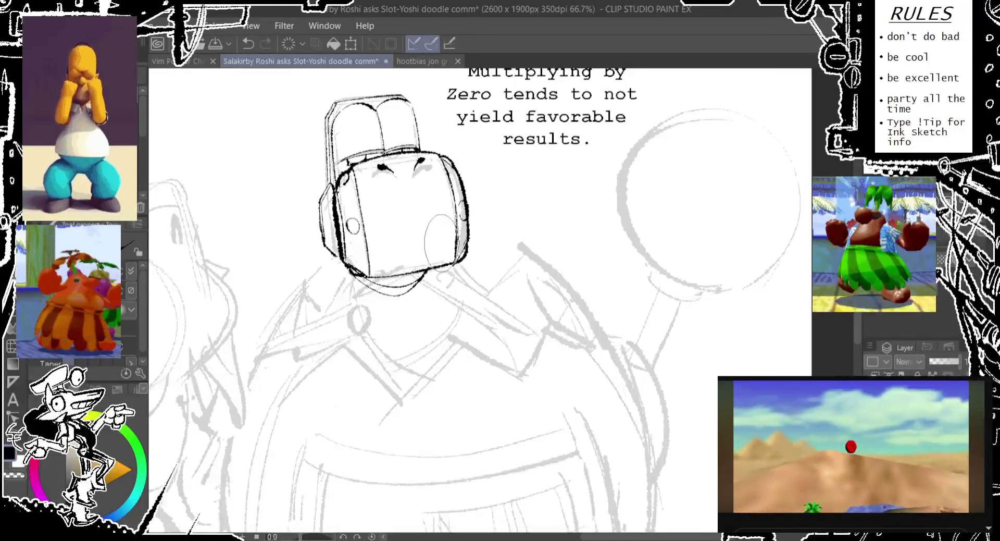
mouse_move(365, 286)
left_mouse_down()
mouse_move(356, 291)
mouse_move(338, 270)
mouse_move(367, 294)
mouse_move(339, 276)
mouse_move(282, 326)
mouse_move(274, 307)
mouse_move(270, 355)
mouse_move(288, 350)
left_mouse_up()
key("ctrl+z")
key("ctrl+z")
key("ctrl+z")
key("ctrl+z")
key("ctrl+z")
key("ctrl+z")
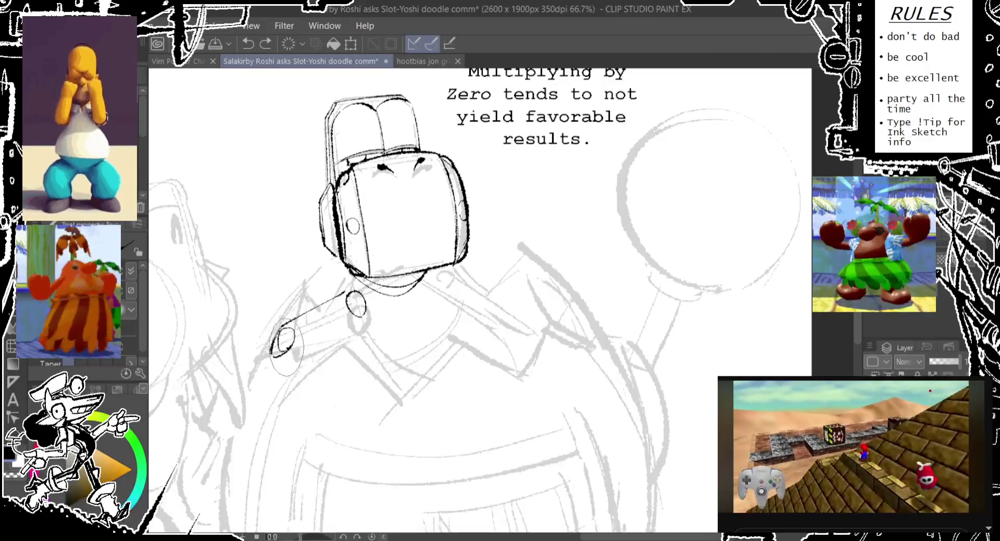
Remove two earlier strokes and ink the curved collar strap left of the head.
key("ctrl+z")
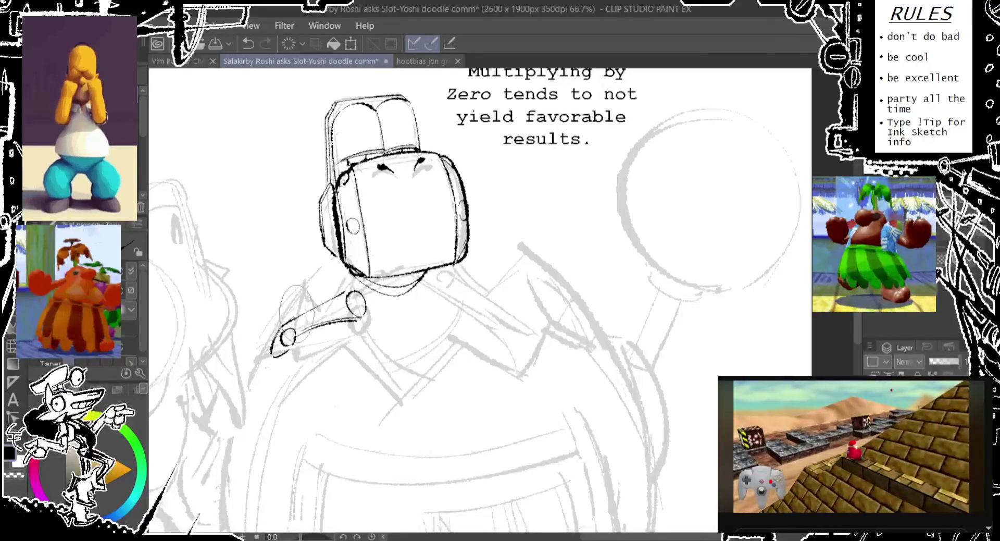
key("ctrl+z")
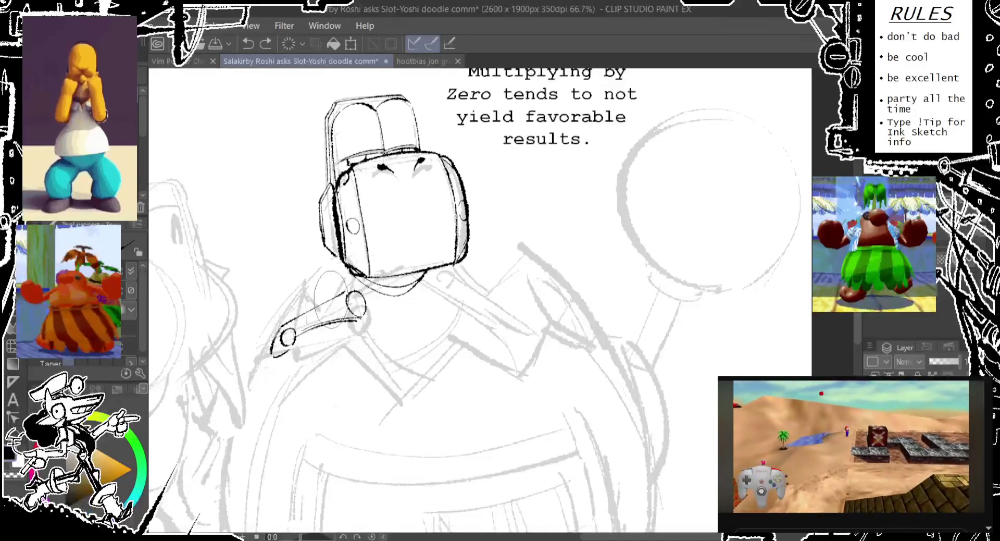
scroll(329, 290, "up", 1)
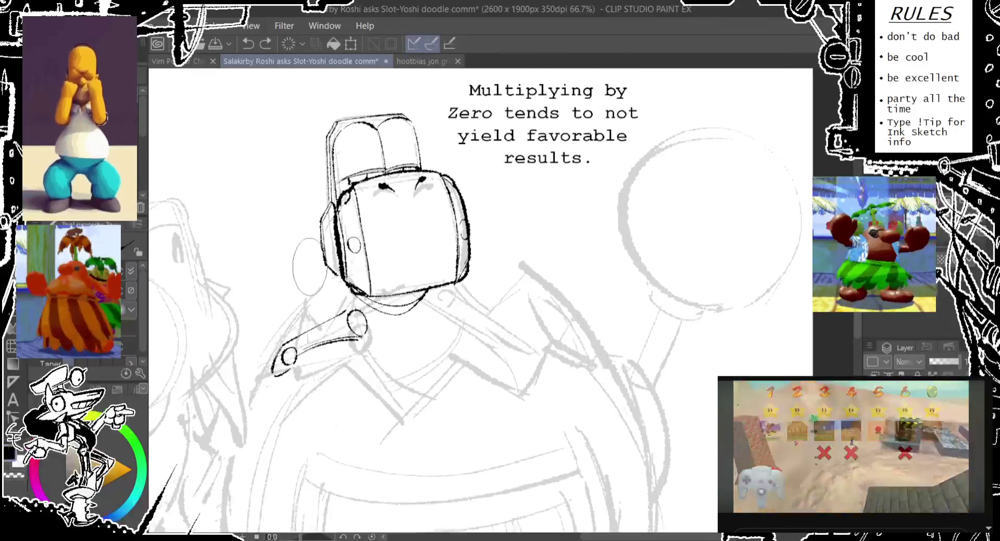
left_click_drag(316, 244, 326, 318)
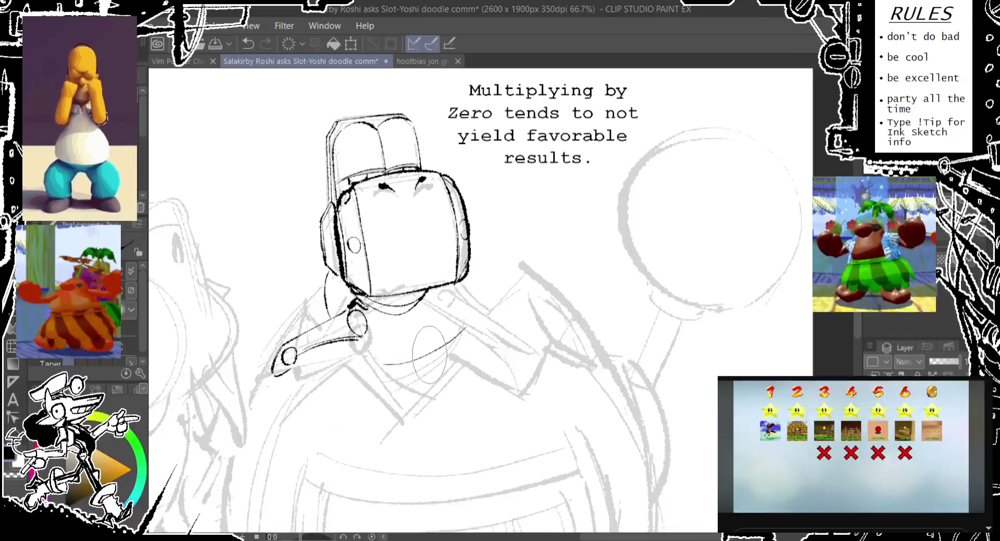
Ink the curved neckline and a diagonal strap line below the head.
left_click_drag(402, 379, 459, 340)
mouse_move(411, 372)
left_mouse_down()
mouse_move(383, 388)
mouse_move(408, 319)
left_mouse_up()
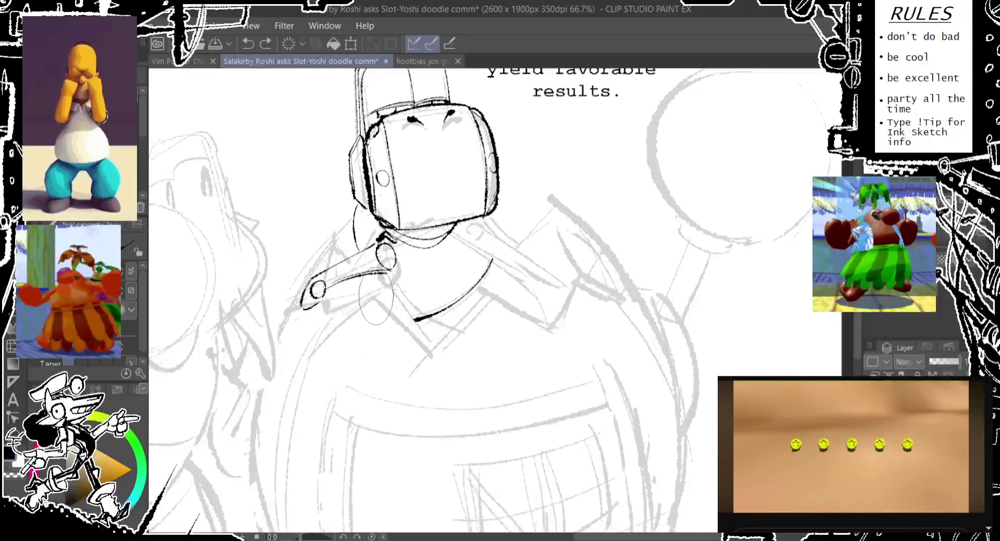
left_click_drag(310, 343, 383, 294)
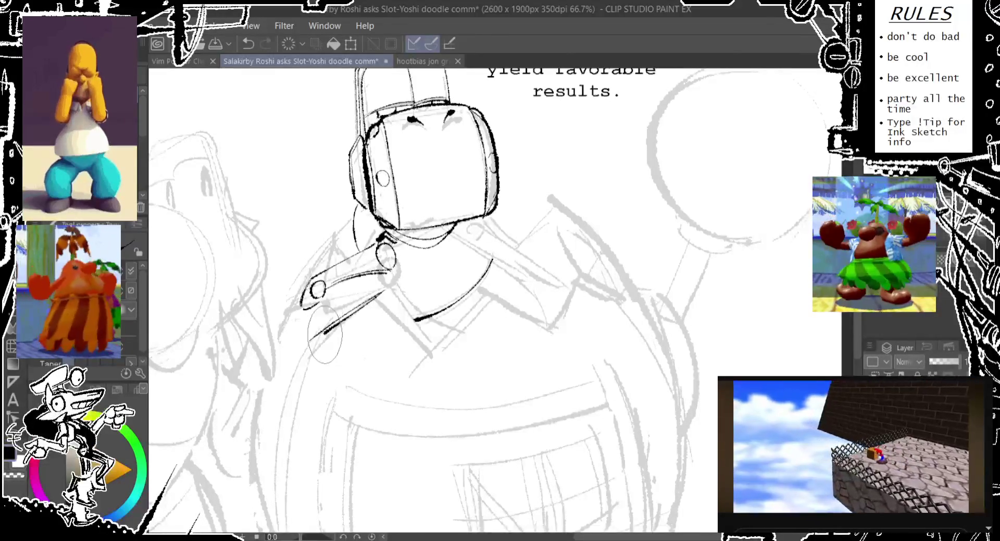
mouse_move(393, 308)
left_mouse_down()
mouse_move(349, 343)
mouse_move(395, 395)
left_mouse_up()
key("ctrl+z")
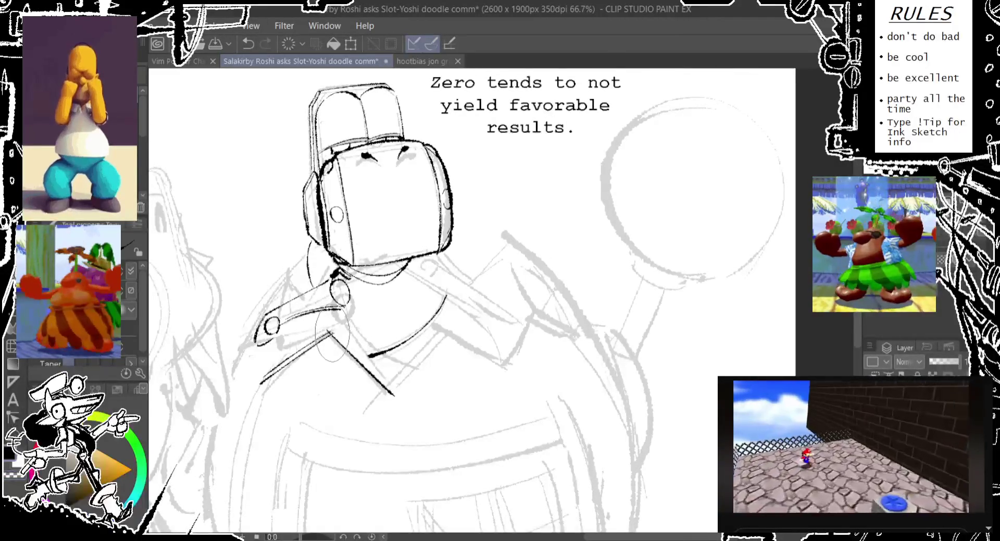
Redraw the diagonal collar line more boldly.
left_click_drag(330, 331, 394, 394)
key("ctrl+z")
mouse_move(331, 330)
left_mouse_down()
mouse_move(395, 394)
mouse_move(447, 334)
left_mouse_up()
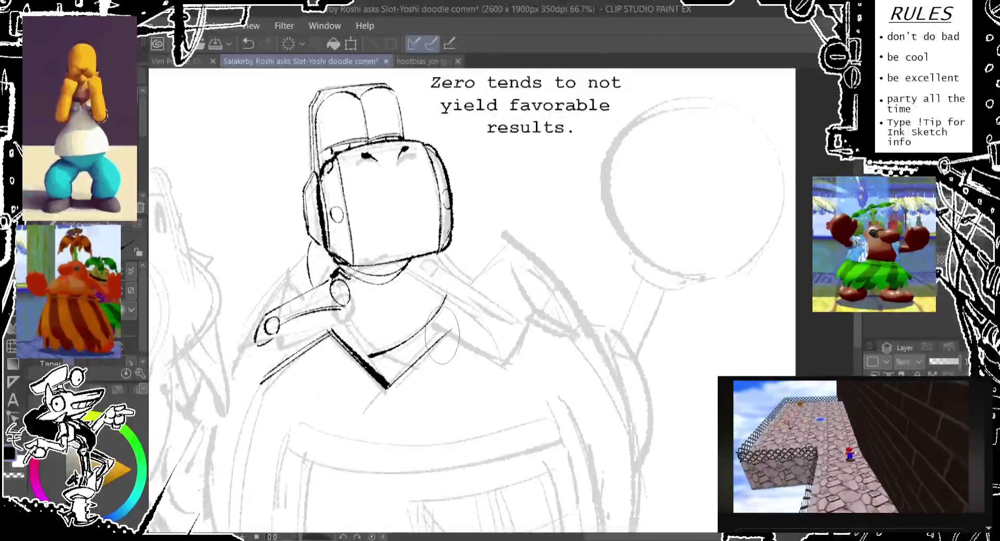
left_click_drag(385, 386, 444, 333)
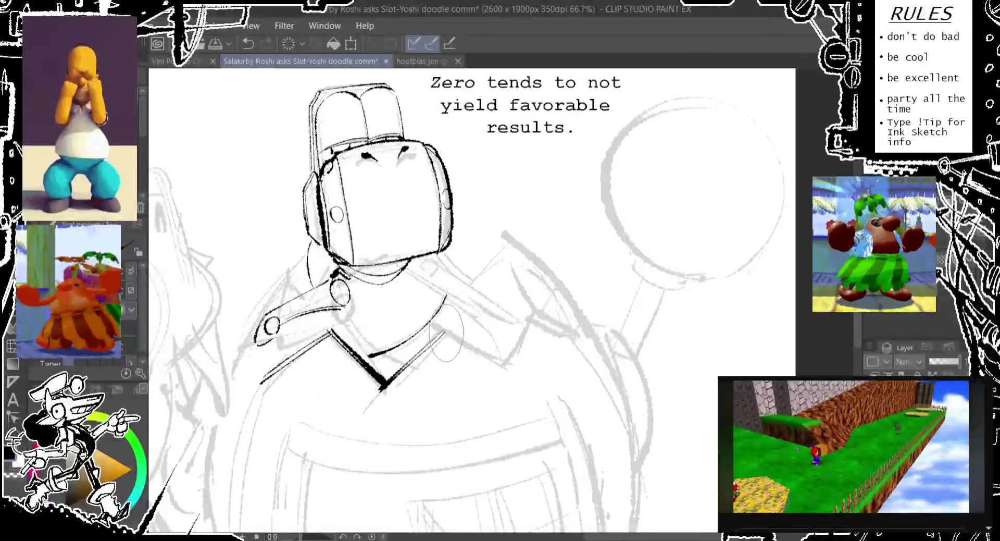
key("ctrl+z")
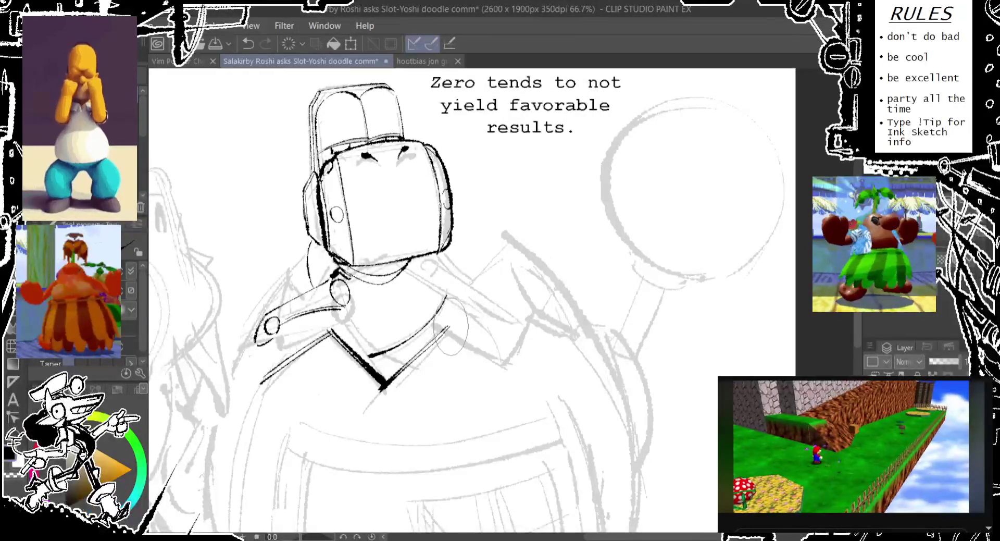
key("ctrl+z")
Ink the V collar's thick right arm running down toward the right shoulder.
mouse_move(448, 327)
left_mouse_down()
mouse_move(505, 369)
mouse_move(425, 421)
left_mouse_up()
key("ctrl+z")
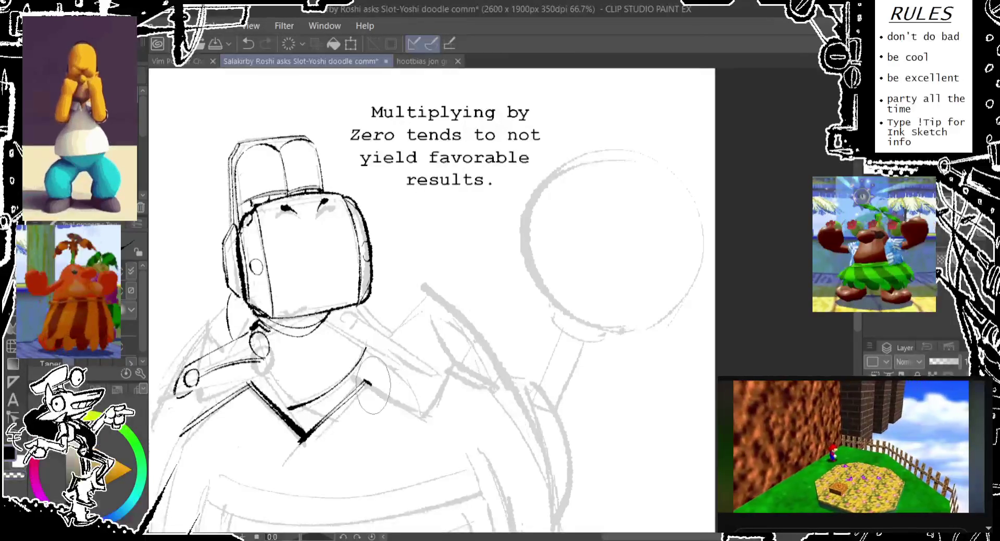
left_click_drag(364, 383, 426, 426)
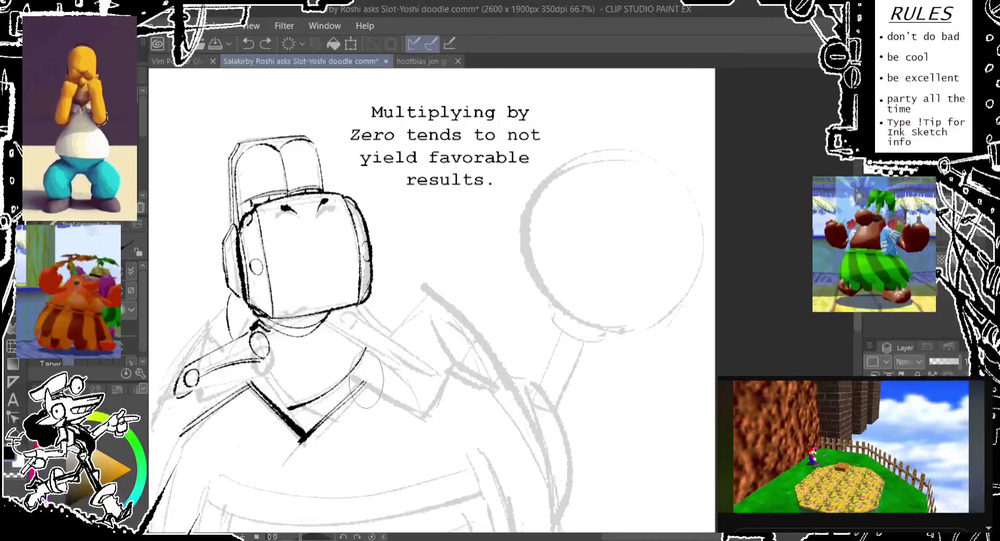
left_click_drag(366, 379, 425, 424)
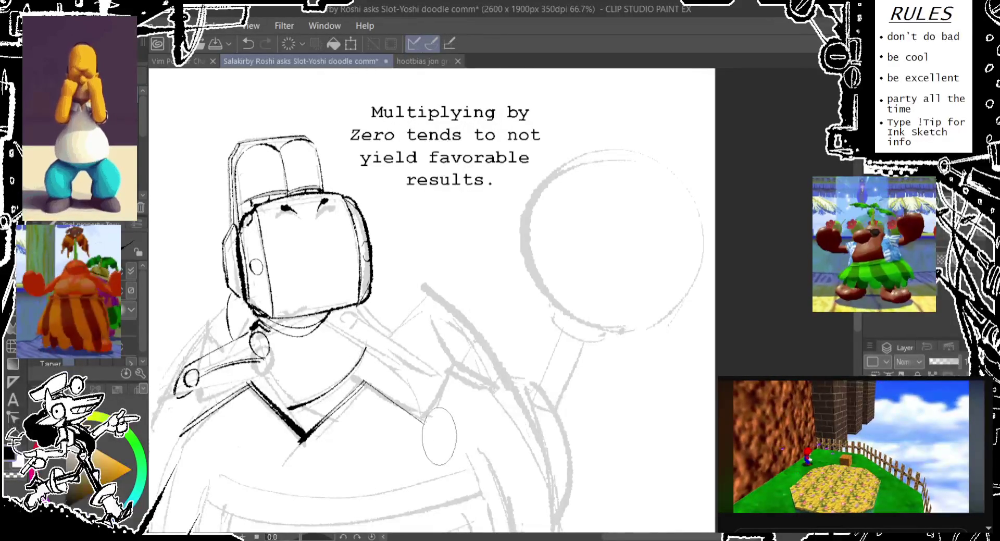
key("ctrl+z")
left_click_drag(365, 383, 432, 436)
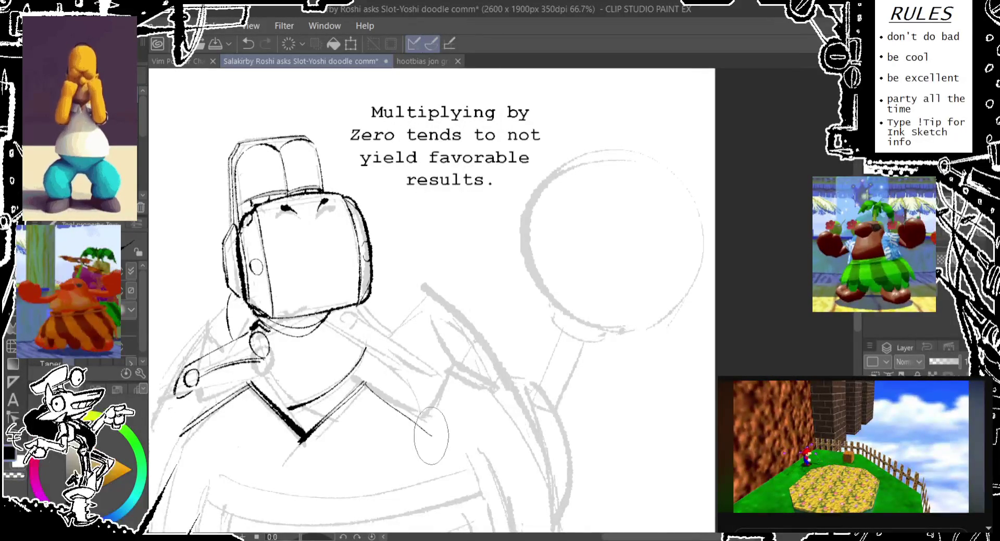
key("ctrl+z")
left_click_drag(364, 382, 438, 432)
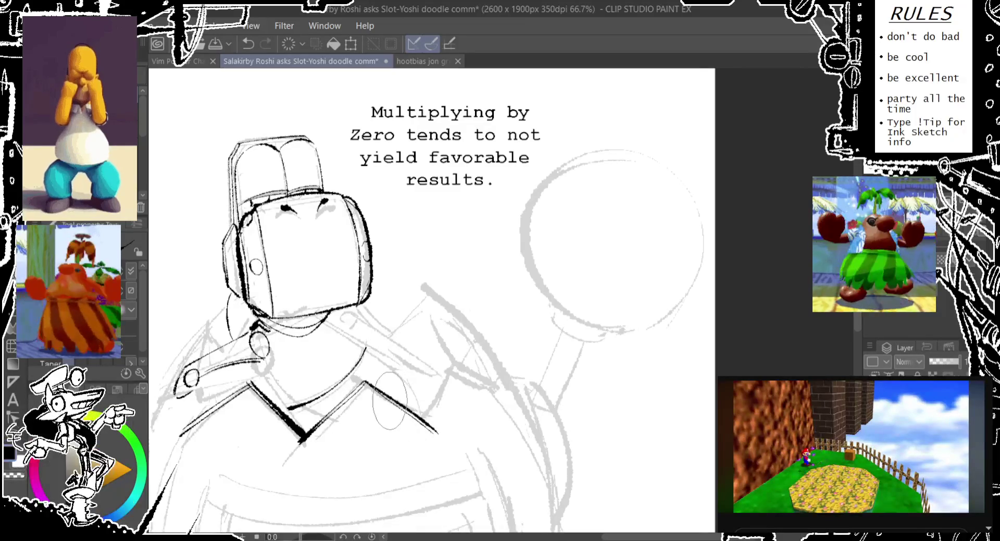
left_click_drag(388, 323, 443, 274)
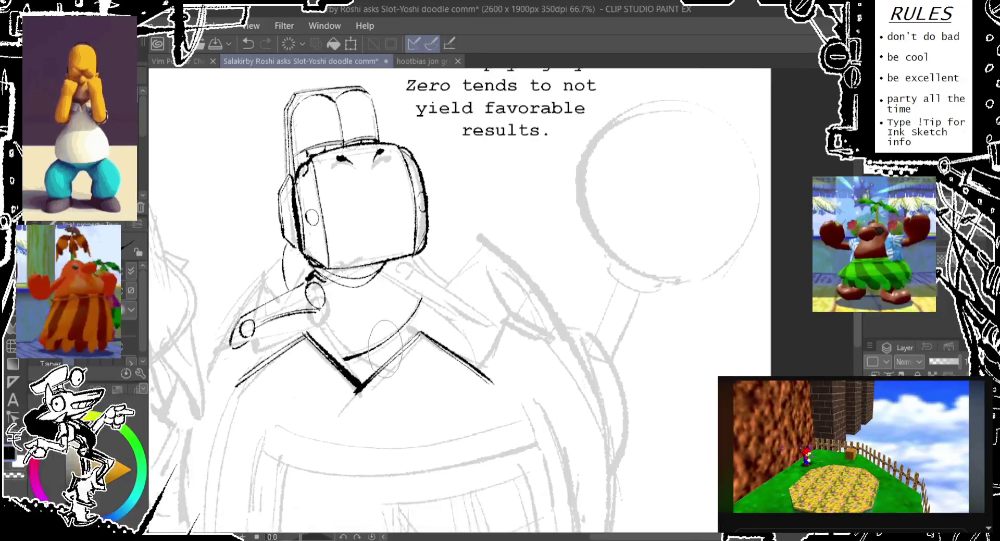
Ink the shoulder line running from the right strap down to the collar.
left_click(363, 400)
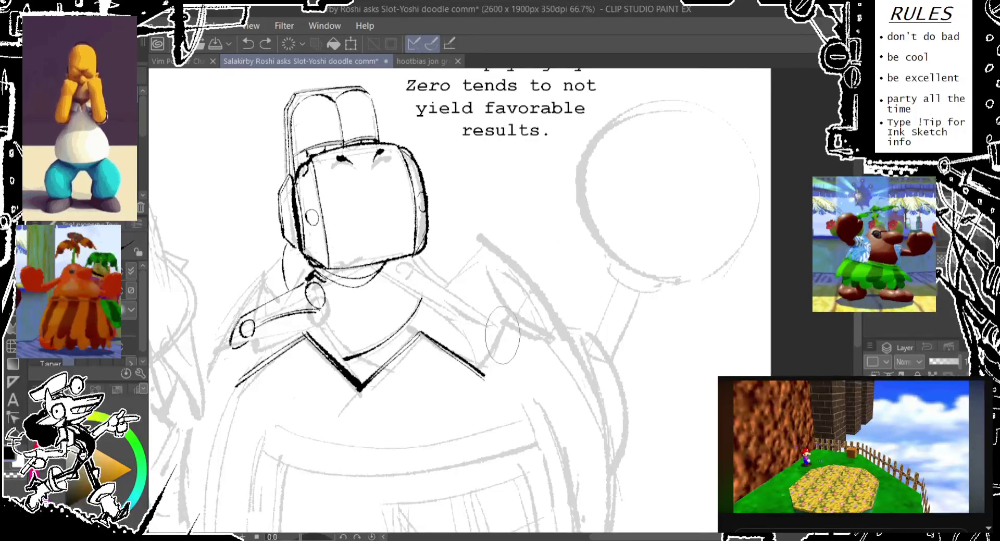
left_click_drag(511, 317, 483, 366)
key("ctrl+z")
left_click_drag(515, 315, 481, 377)
key("ctrl+z")
left_click_drag(516, 313, 481, 379)
key("ctrl+z")
left_click_drag(515, 312, 480, 382)
key("ctrl+z")
left_click_drag(516, 314, 484, 374)
key("ctrl+z")
left_click_drag(514, 313, 483, 374)
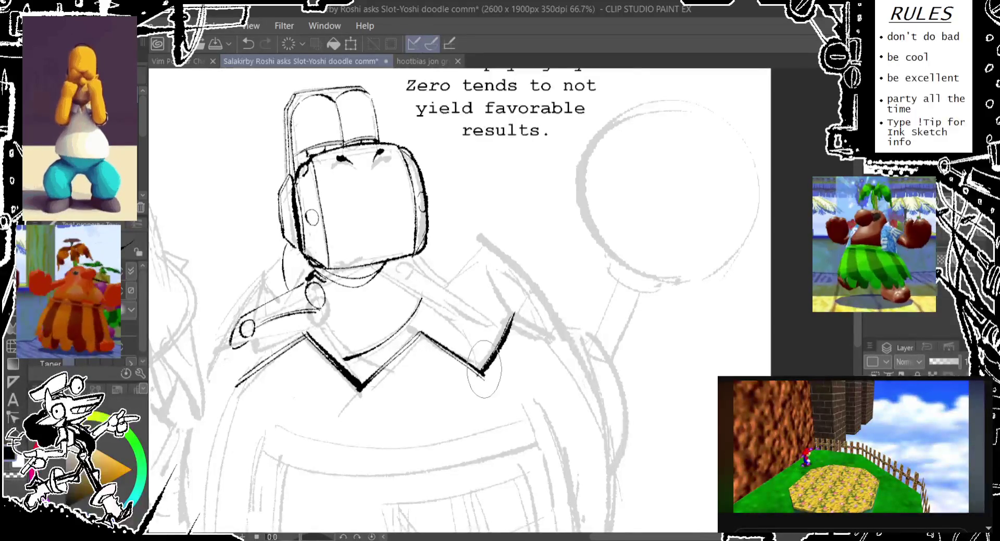
left_click_drag(514, 317, 483, 376)
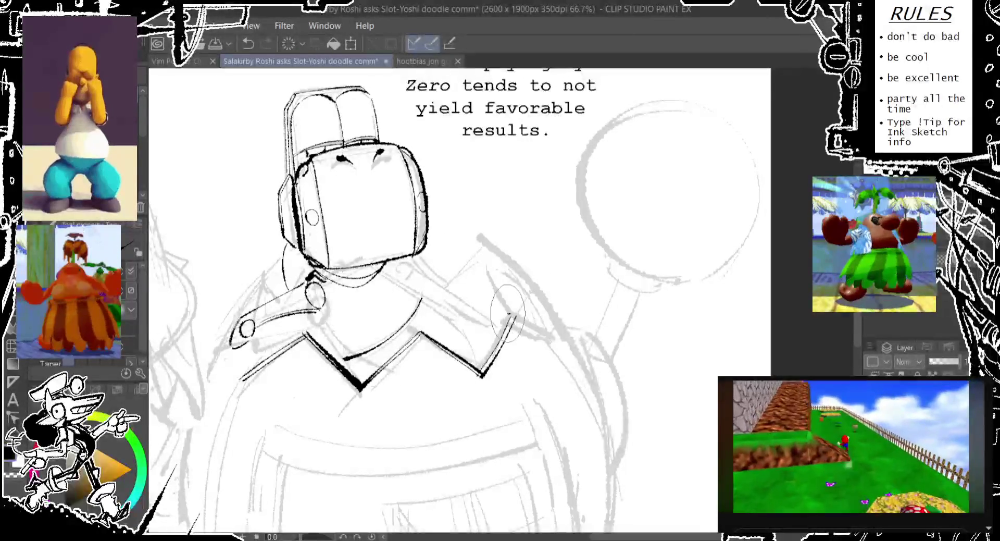
Ink the right collar strap's edges out from the collar's right point.
left_click_drag(510, 315, 560, 336)
key("ctrl+z")
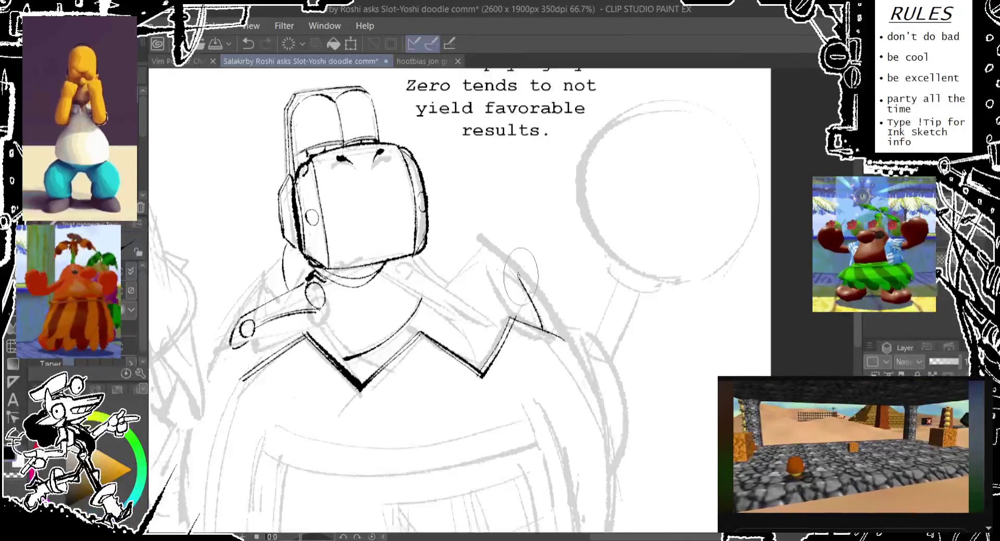
left_click_drag(518, 276, 542, 327)
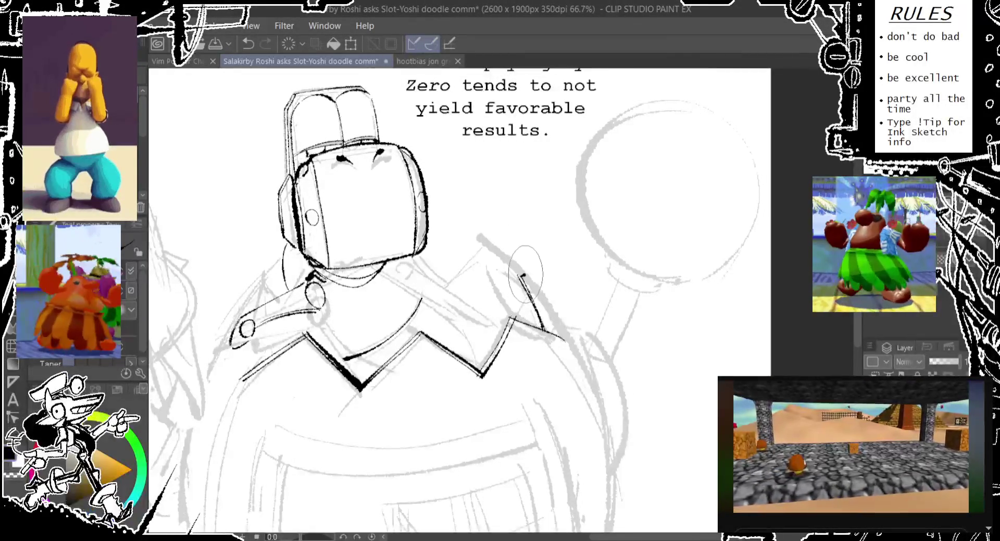
key("ctrl+z")
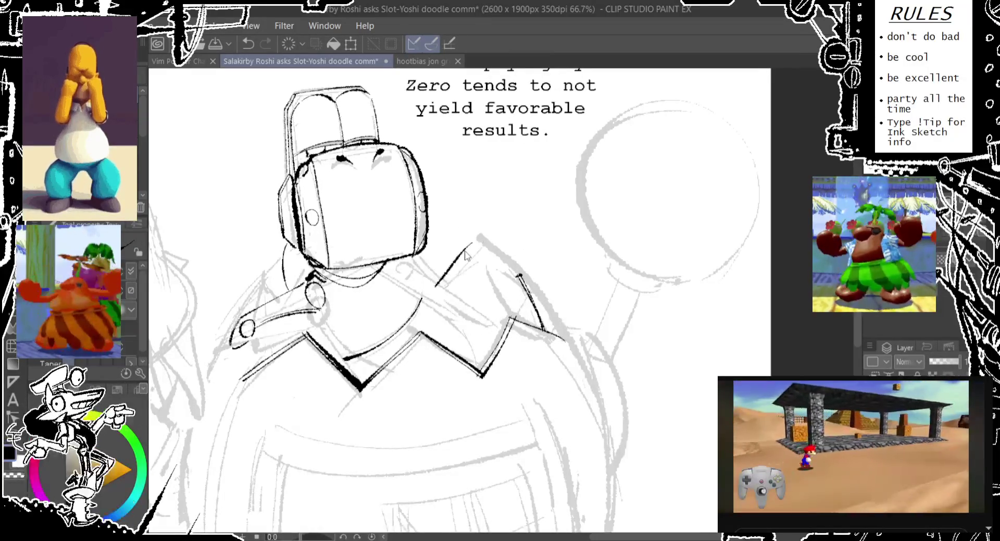
mouse_move(472, 245)
left_mouse_down()
mouse_move(430, 293)
mouse_move(461, 263)
left_mouse_up()
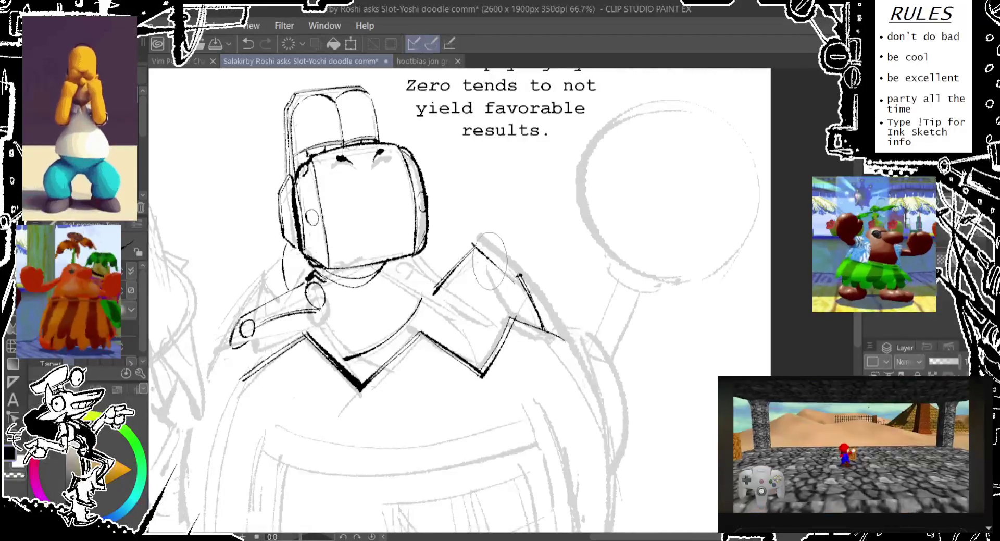
key("ctrl+z")
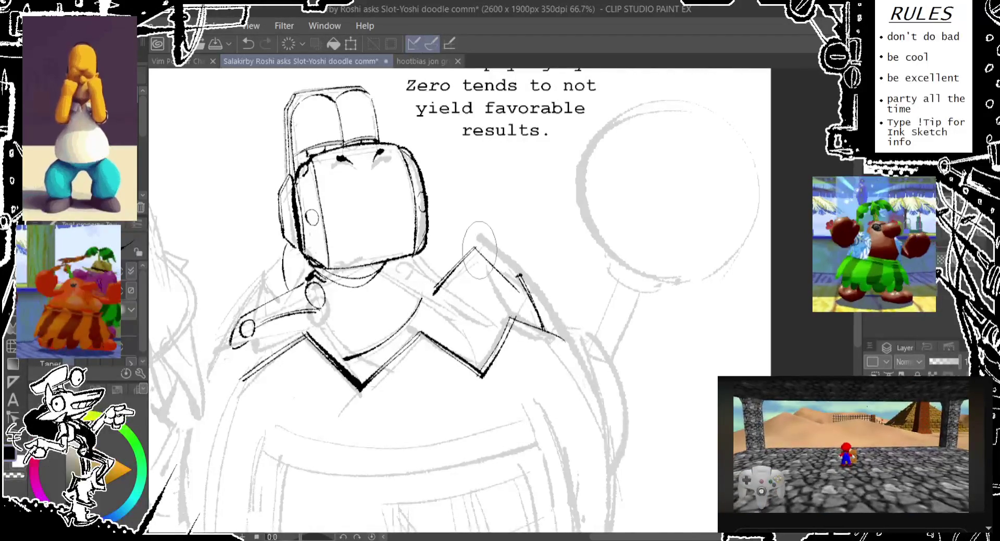
Ink the top edge and corner of the right collar strap.
left_click_drag(475, 245, 521, 279)
mouse_move(474, 245)
left_mouse_down()
mouse_move(543, 327)
mouse_move(538, 224)
left_mouse_up()
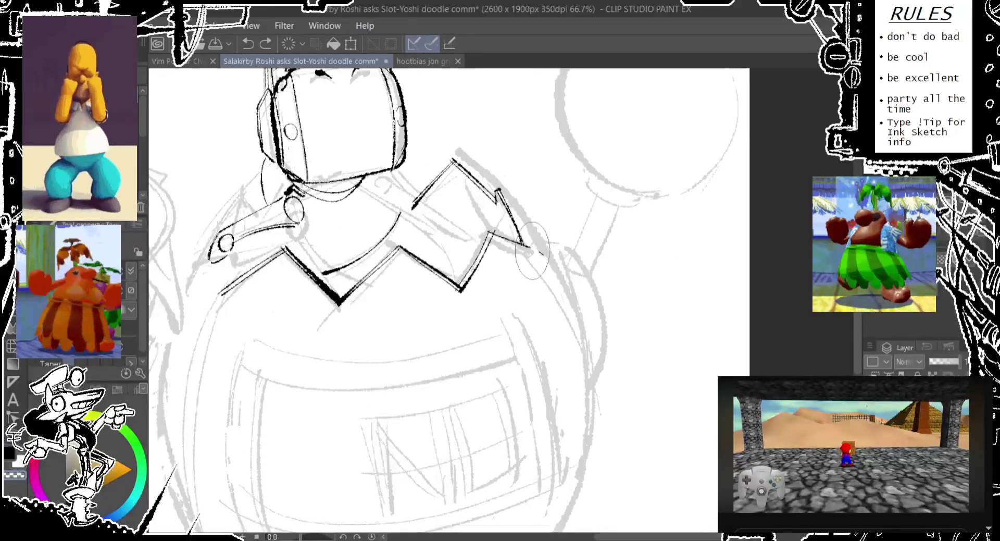
mouse_move(552, 261)
left_mouse_down()
mouse_move(568, 287)
mouse_move(696, 335)
left_mouse_up()
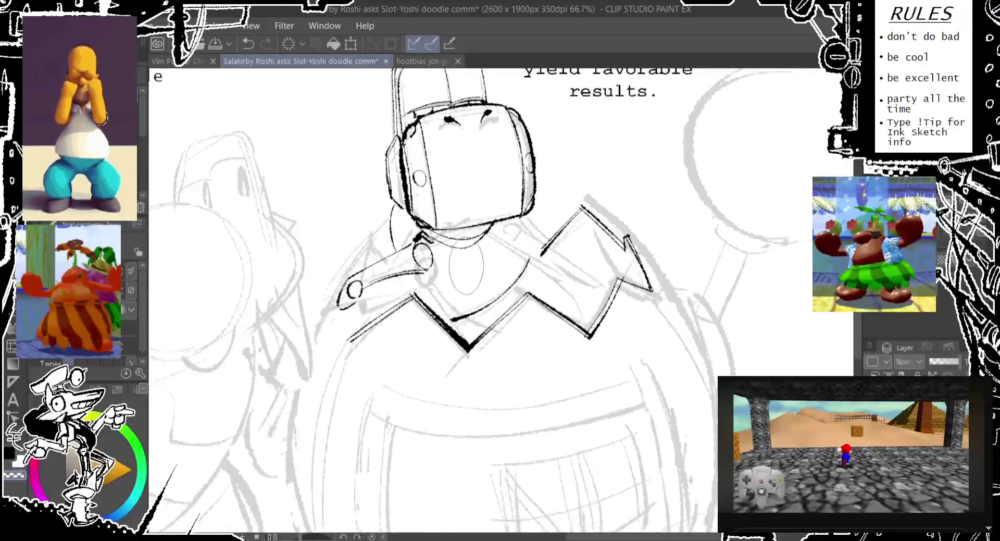
Ink the left collar strap's rounded end and edges beside the head.
left_click_drag(370, 249, 337, 386)
key("ctrl+z")
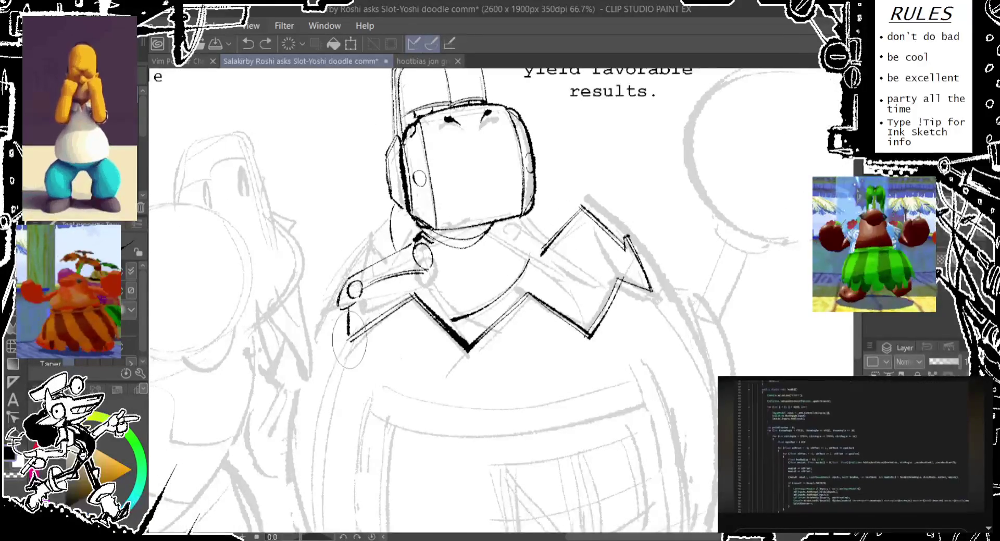
left_click_drag(344, 309, 366, 336)
left_click_drag(353, 312, 350, 341)
left_click_drag(359, 276, 369, 235)
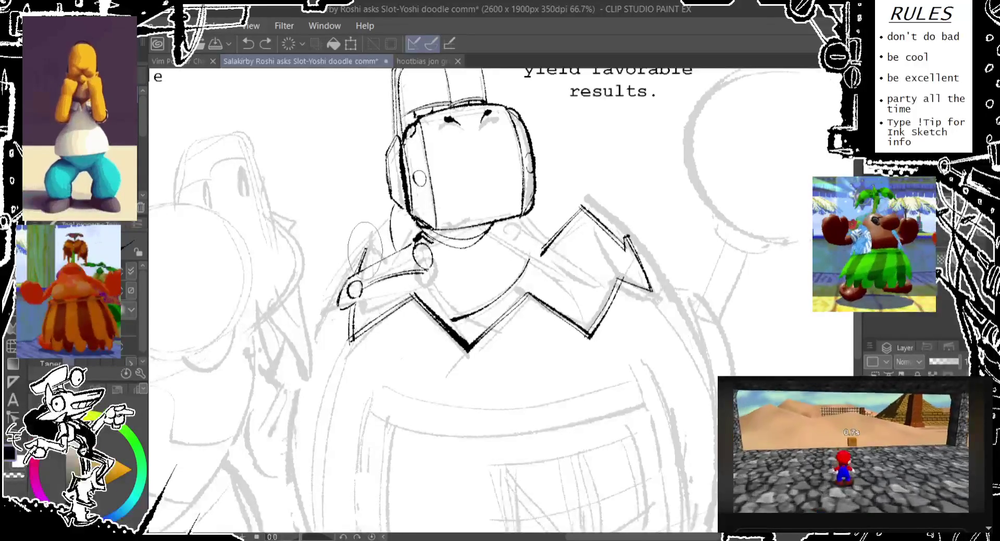
key("ctrl+z")
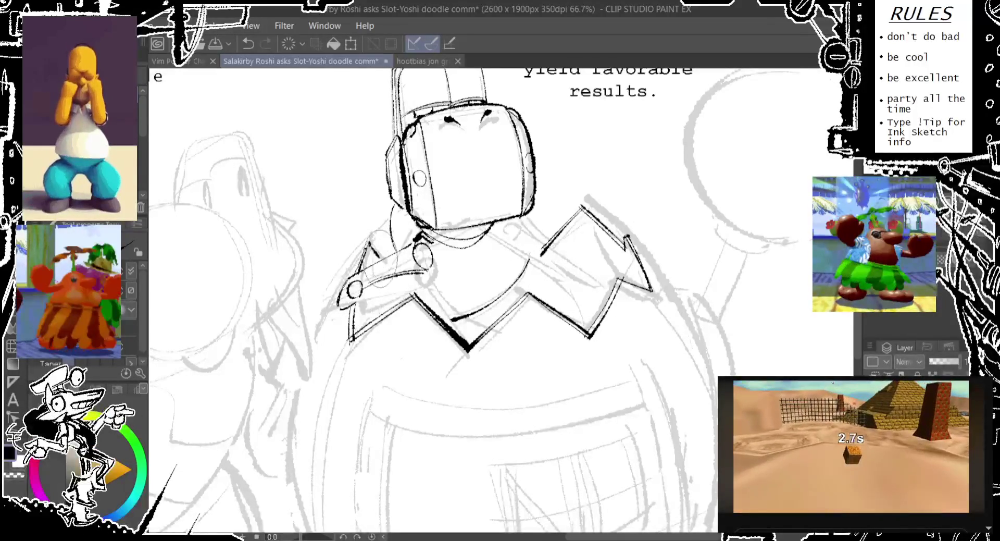
left_click_drag(369, 244, 322, 310)
key("ctrl+z")
Ink the left and right sides of the round body.
scroll(320, 310, "down", 2)
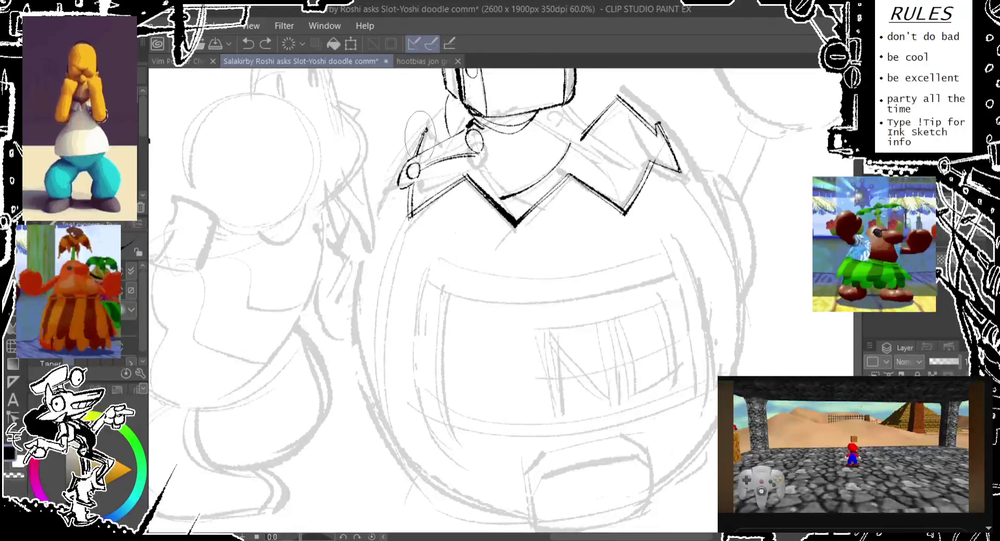
left_click_drag(425, 131, 424, 486)
scroll(443, 188, "right", 5)
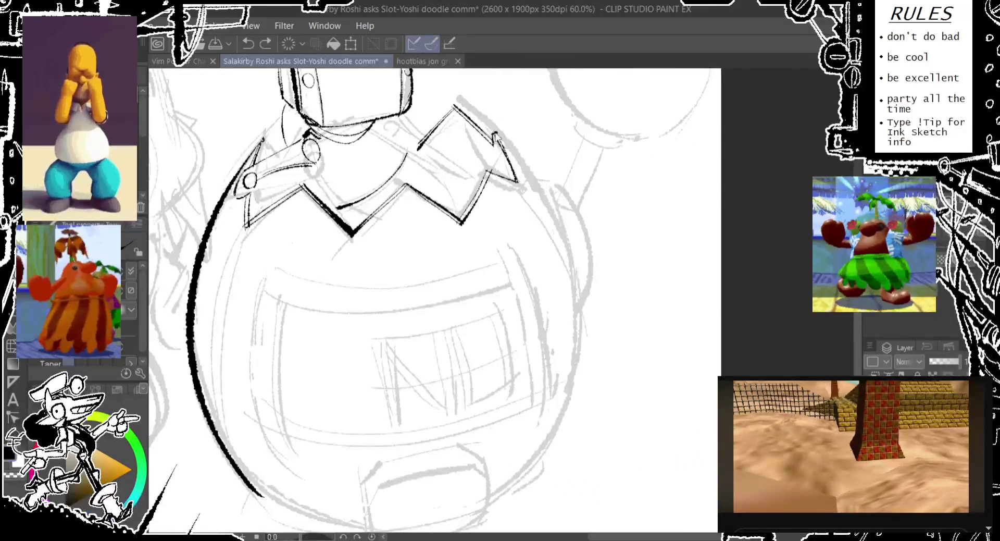
mouse_move(496, 125)
left_mouse_down()
mouse_move(523, 500)
mouse_move(525, 427)
mouse_move(578, 333)
left_mouse_up()
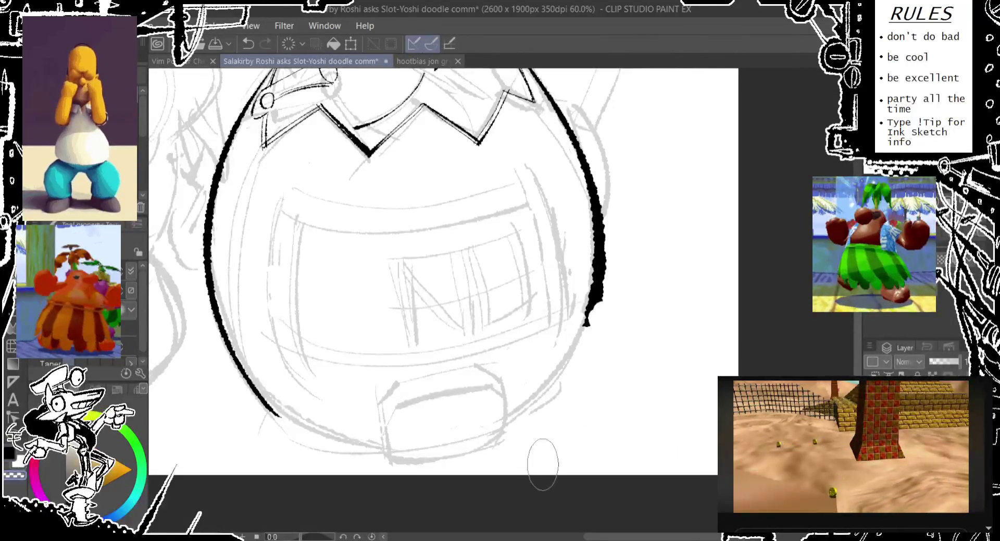
left_click_drag(600, 295, 503, 431)
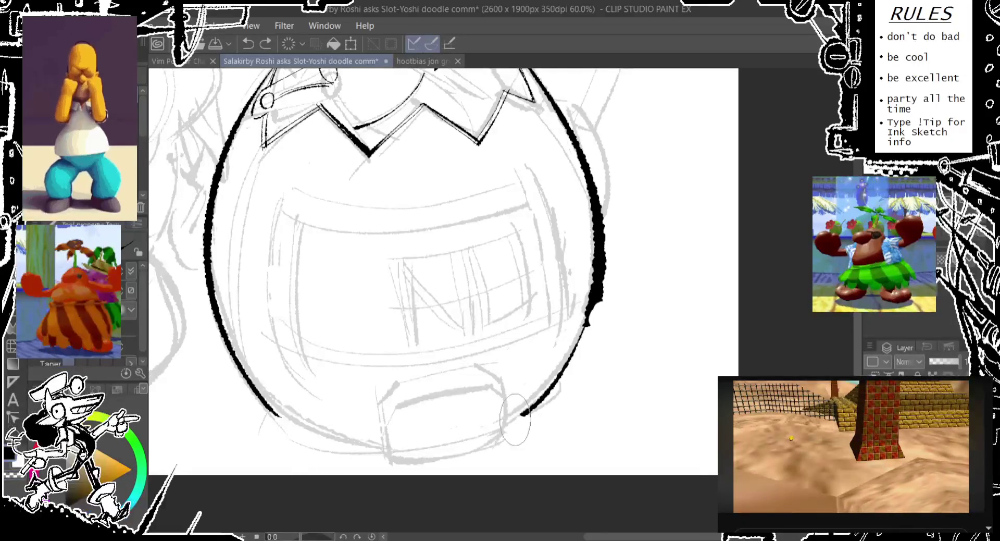
Redraw the lower right body outline down toward the belly bottom.
key("ctrl+z")
key("ctrl+y")
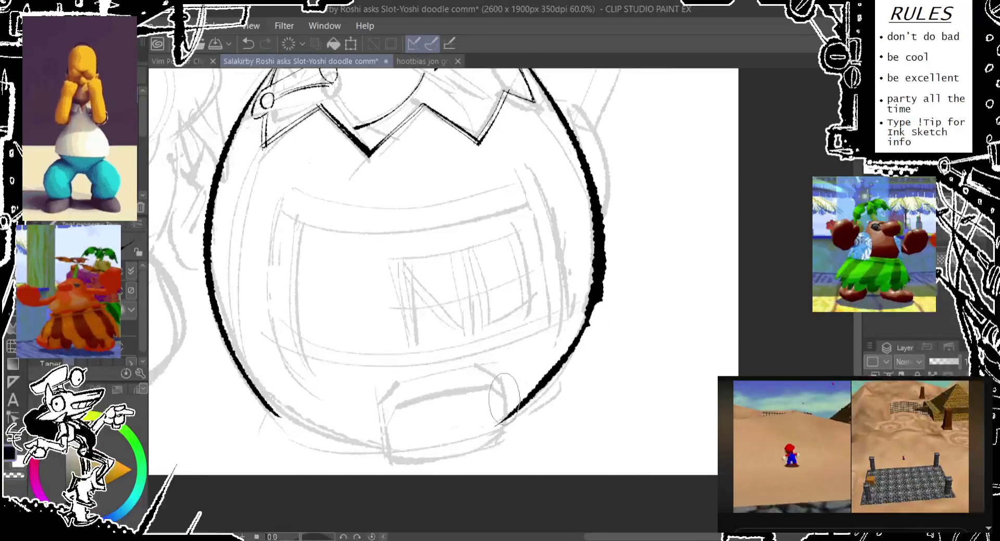
key("ctrl+z")
key("ctrl+y")
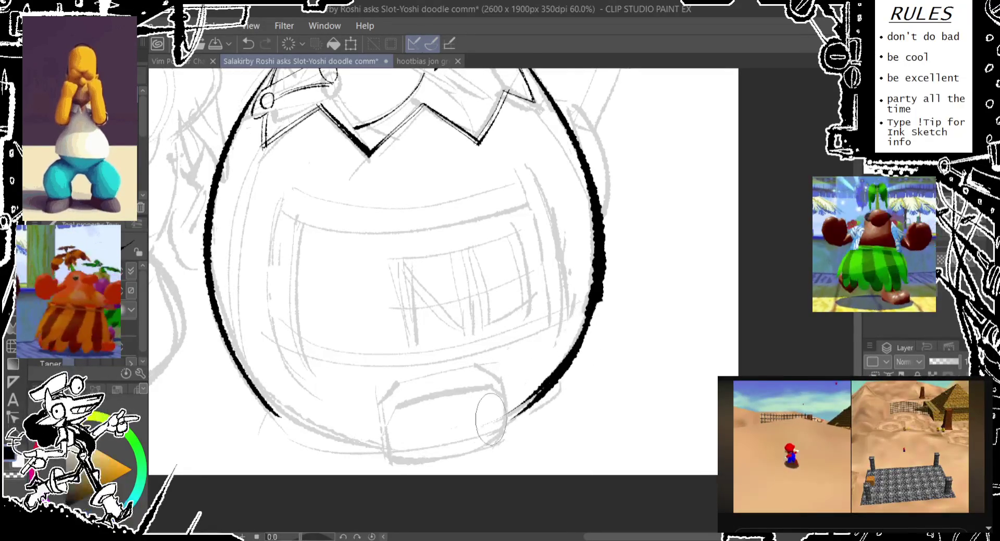
key("ctrl+z")
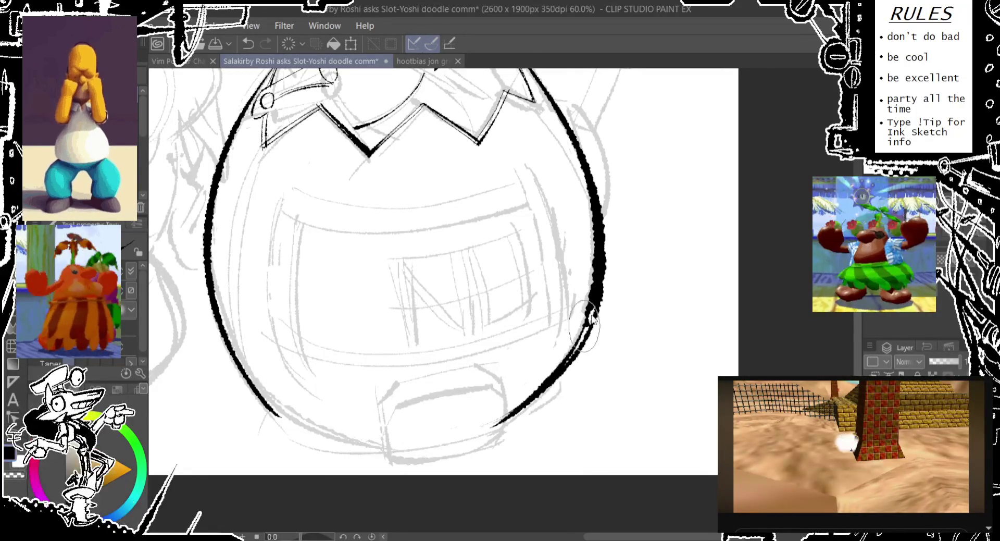
key("ctrl+y")
key("ctrl+z")
mouse_move(601, 292)
left_mouse_down()
mouse_move(521, 414)
mouse_move(504, 420)
left_mouse_up()
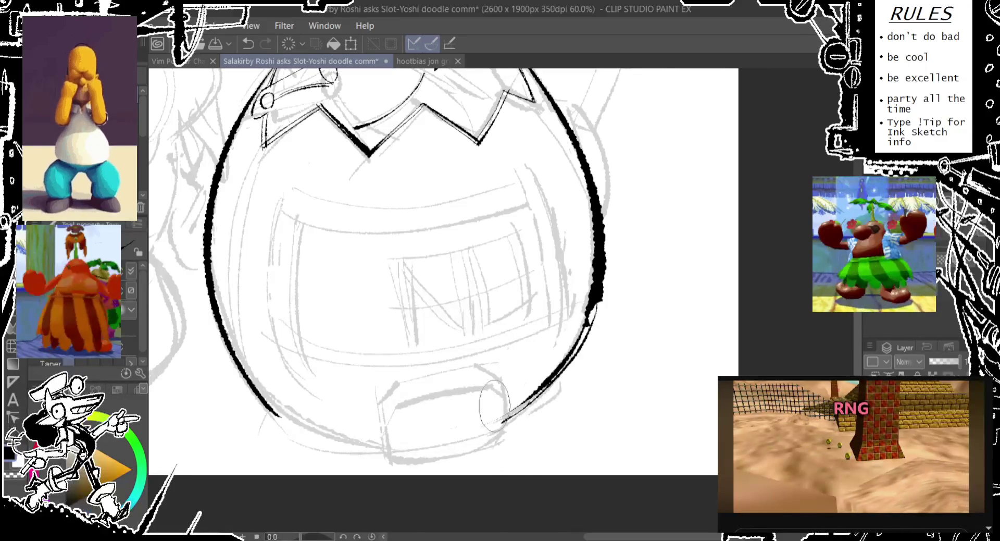
key("ctrl+z")
scroll(380, 414, "up", 1)
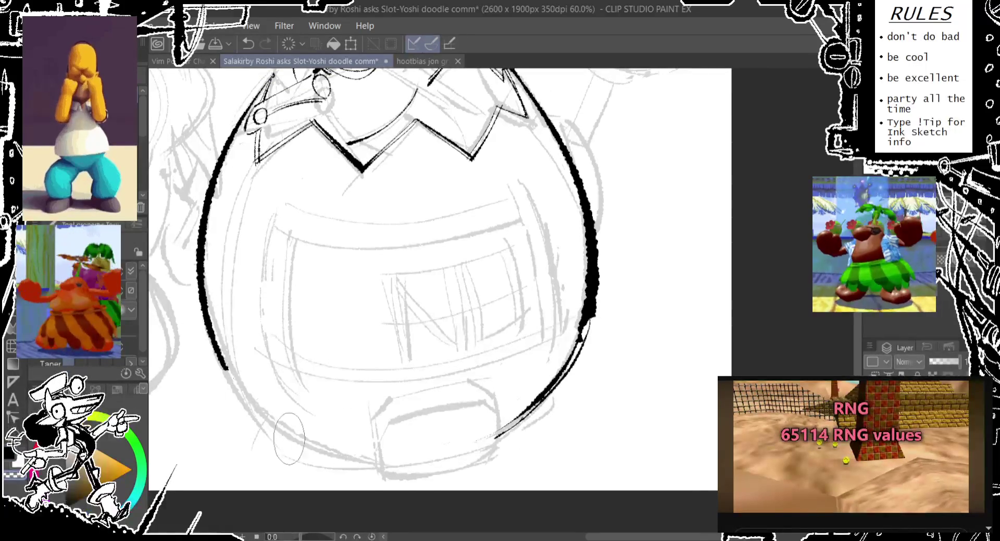
Ink the lower-left curve of the body, retrying the stroke repeatedly.
left_click_drag(228, 369, 375, 464)
key("ctrl+z")
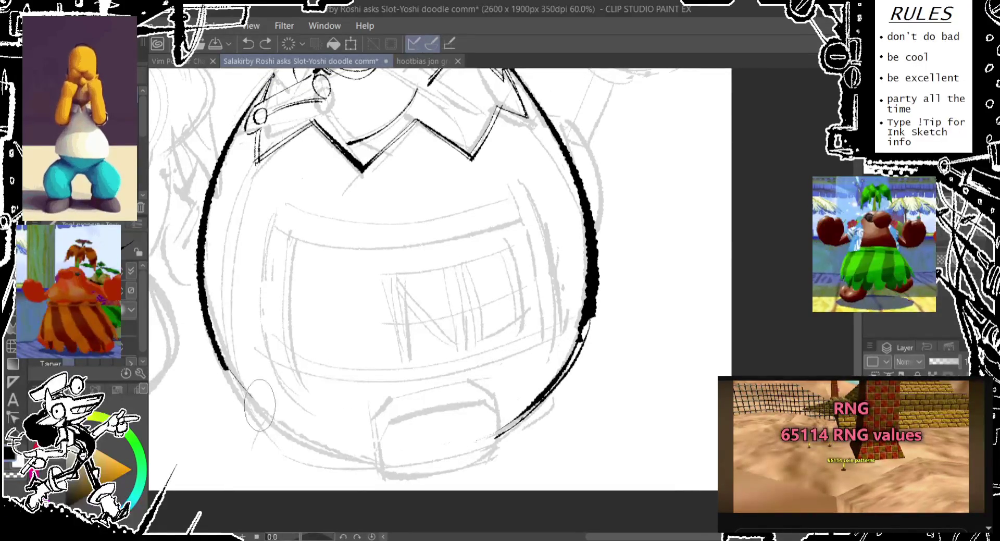
left_click_drag(227, 368, 375, 464)
key("ctrl+z")
left_click_drag(228, 369, 398, 484)
key("ctrl+z")
left_click_drag(228, 369, 383, 469)
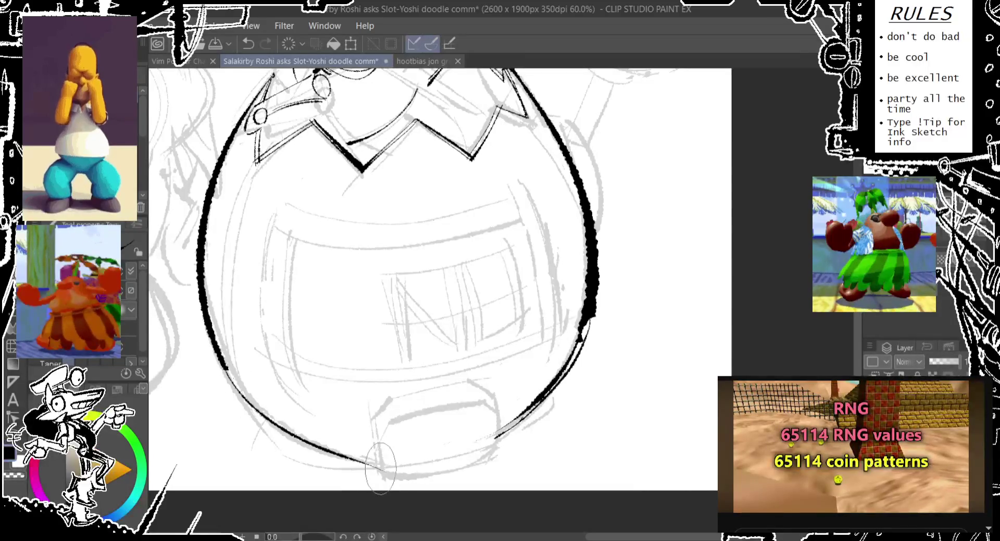
key("ctrl+z")
left_click_drag(228, 368, 378, 468)
key("ctrl+z")
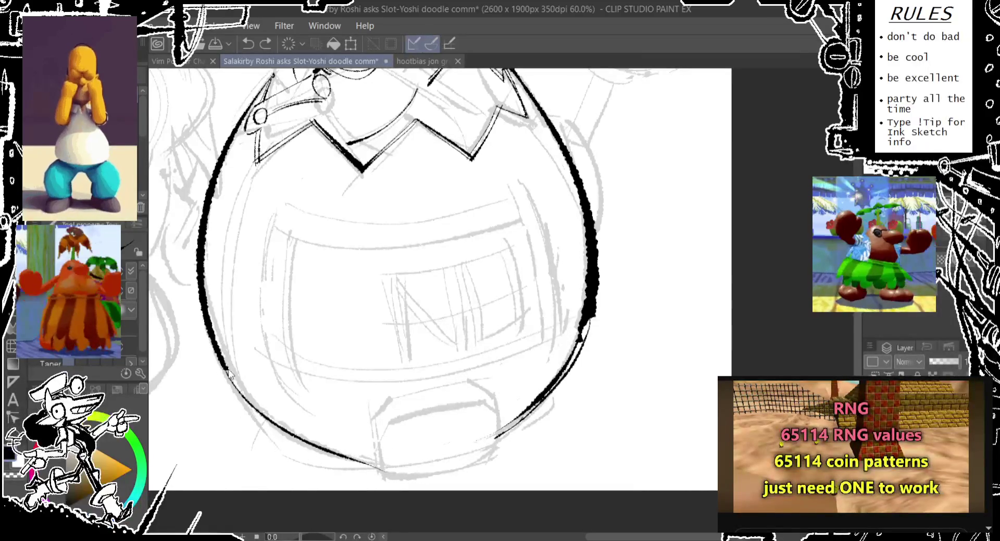
left_click_drag(228, 368, 385, 473)
key("ctrl+z")
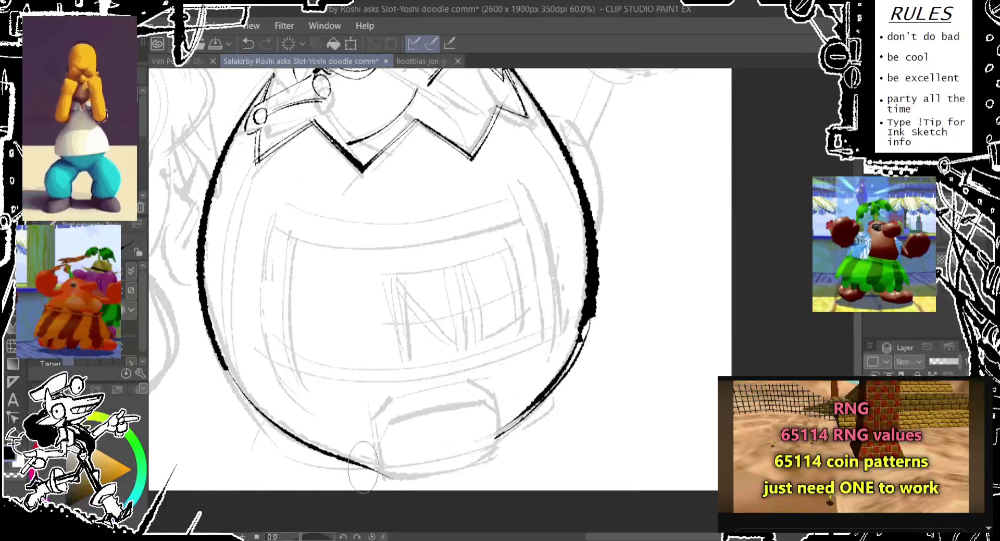
left_click_drag(228, 368, 385, 474)
key("ctrl+z")
mouse_move(228, 368)
left_mouse_down()
mouse_move(386, 474)
mouse_move(410, 446)
left_mouse_up()
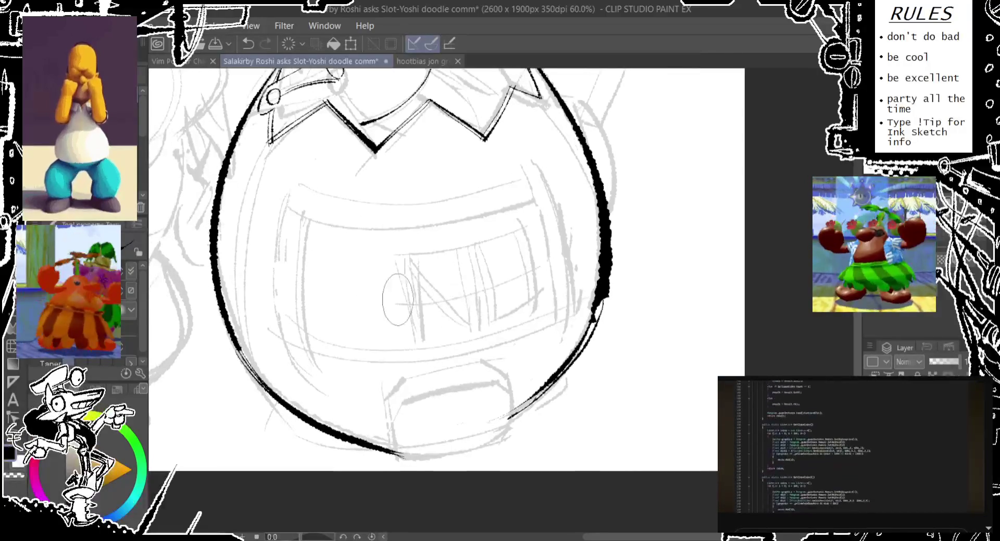
Trim the lower-left outline and extend it slightly to meet the belly.
key("ctrl+z")
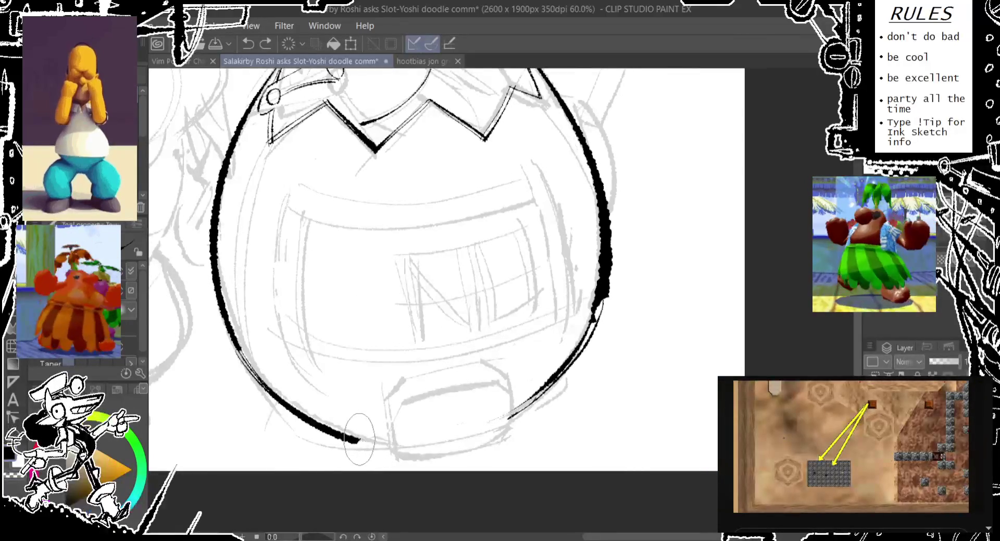
key("ctrl+z")
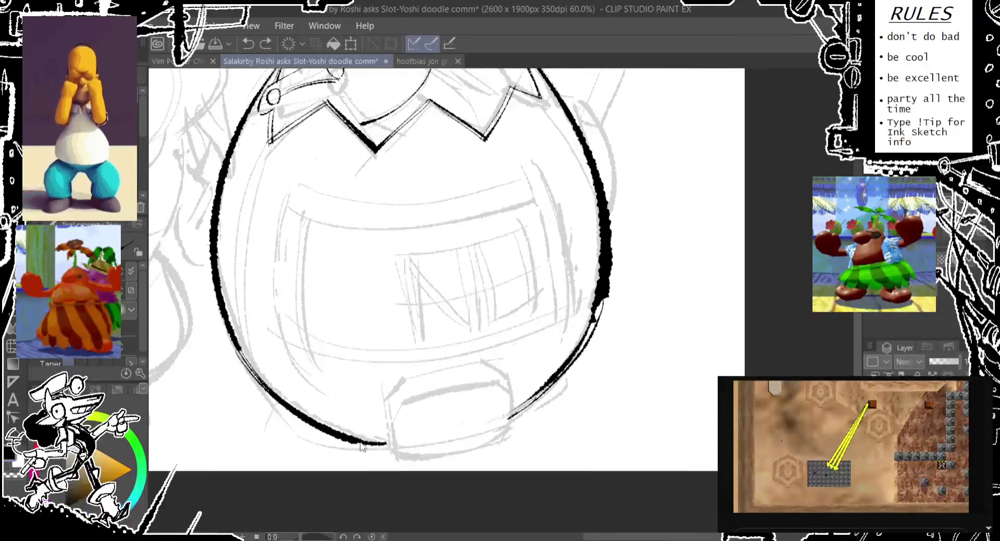
left_click_drag(355, 440, 388, 446)
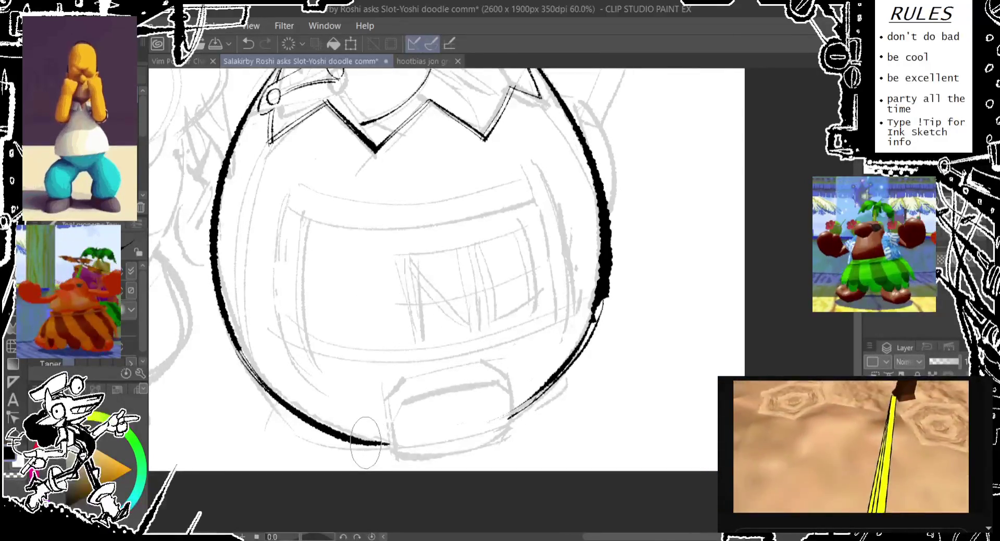
key("ctrl+z")
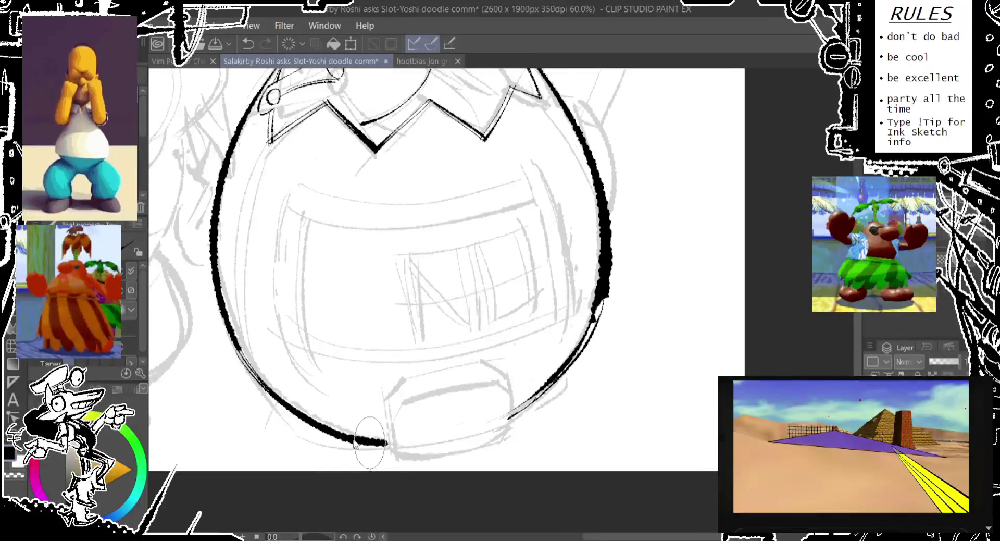
left_click_drag(366, 441, 388, 445)
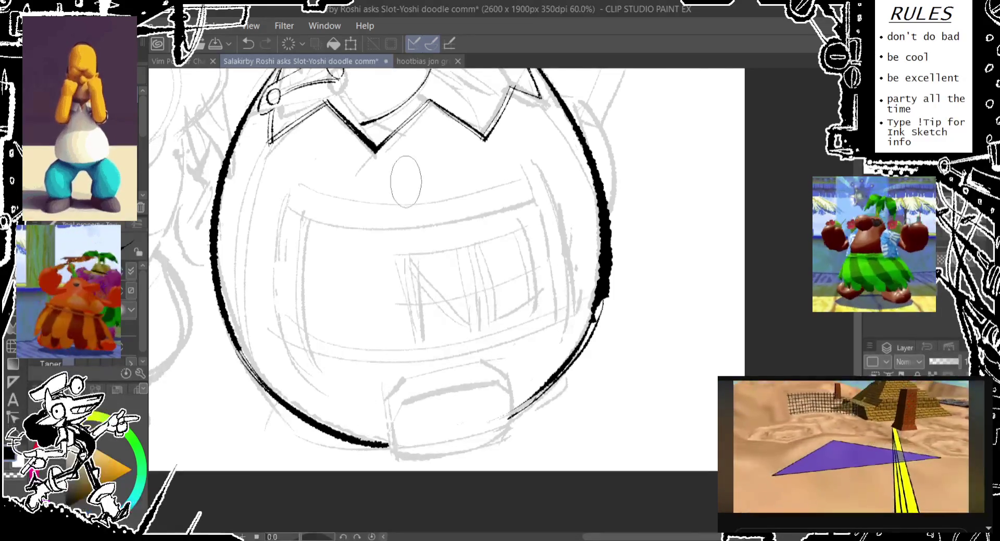
Try curved ink lines across the top of the belly plate.
left_click_drag(412, 214, 392, 264)
left_click_drag(273, 238, 534, 221)
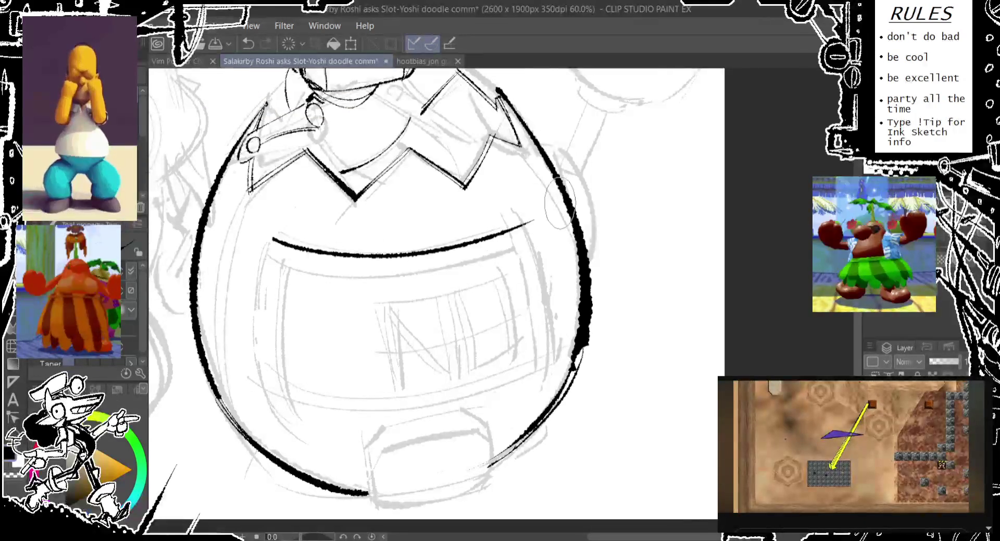
key("ctrl+z")
mouse_move(292, 245)
left_mouse_down()
mouse_move(539, 201)
mouse_move(396, 234)
left_mouse_up()
key("ctrl+z")
key("ctrl+z")
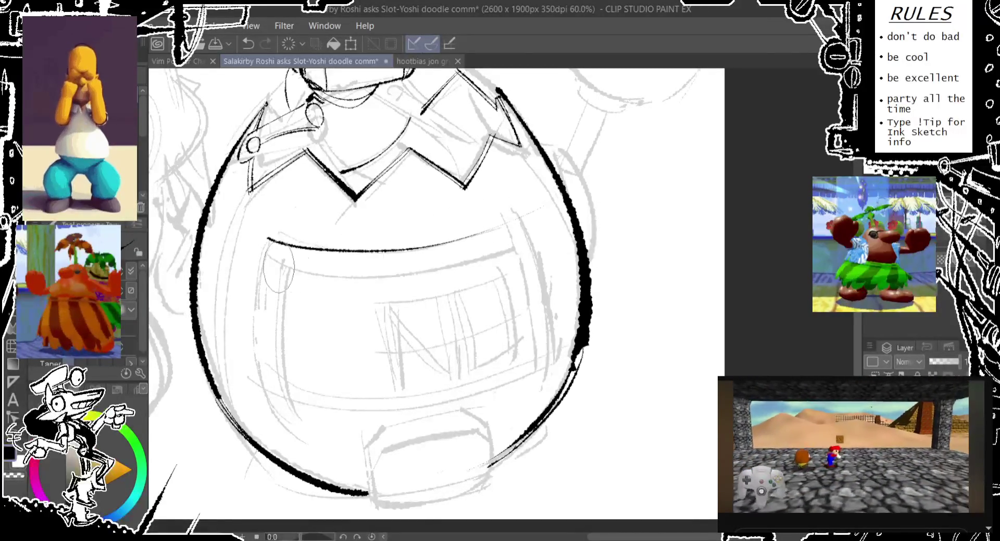
Draw the final long curved belly-plate line and erase the collar zigzag's right arm.
mouse_move(272, 239)
left_mouse_down()
mouse_move(316, 250)
mouse_move(495, 219)
left_mouse_up()
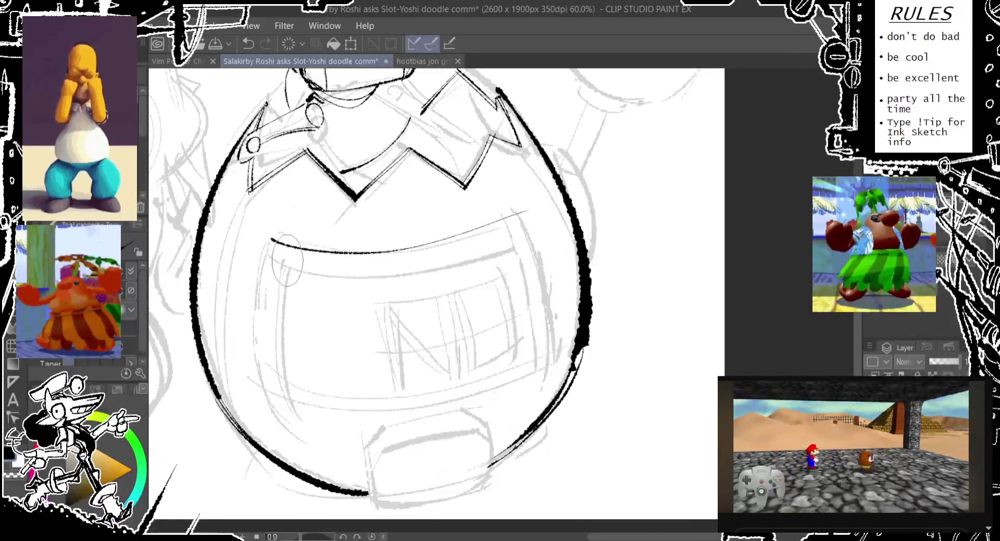
key("ctrl+z")
mouse_move(270, 240)
left_mouse_down()
mouse_move(491, 232)
mouse_move(565, 201)
left_mouse_up()
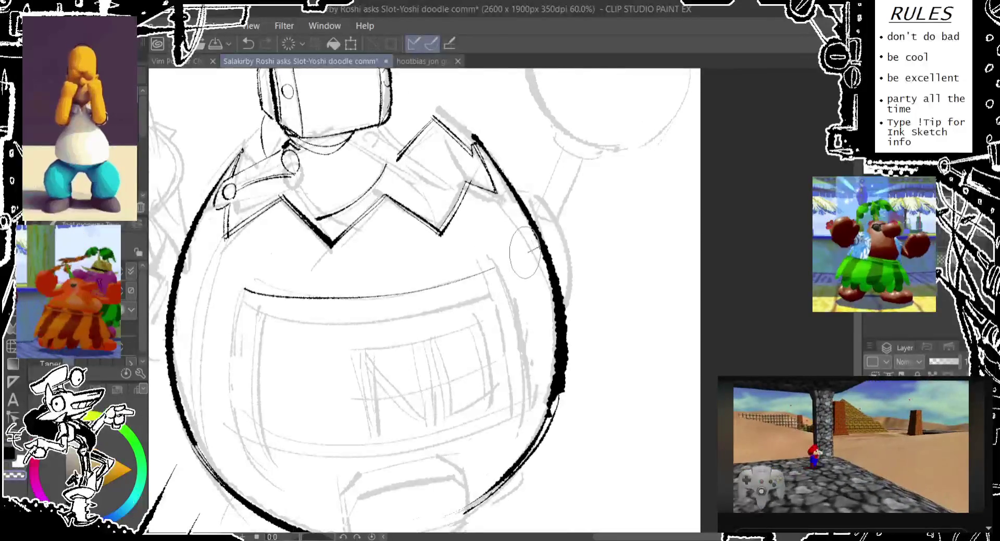
scroll(533, 245, "up", 2)
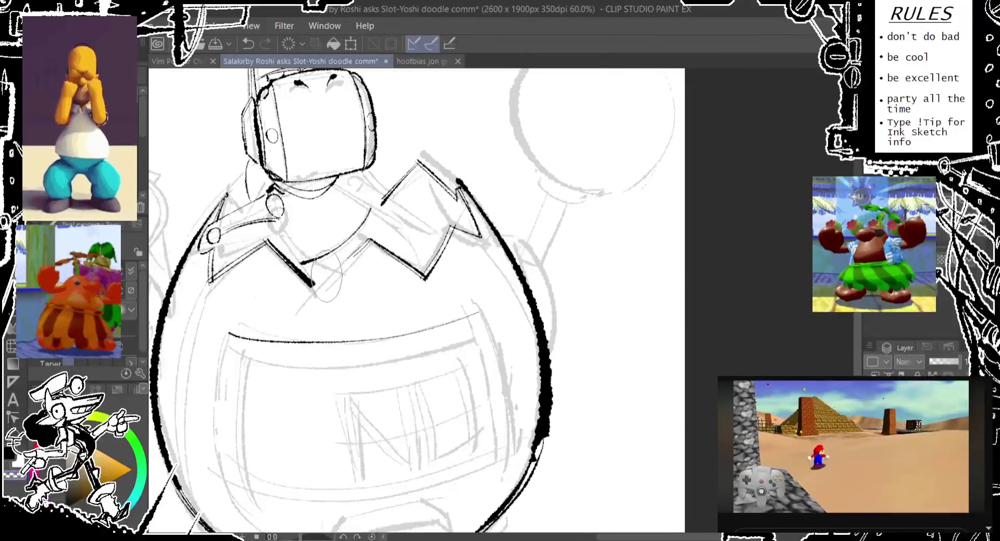
mouse_move(316, 293)
left_mouse_down()
mouse_move(368, 245)
mouse_move(374, 276)
left_mouse_up()
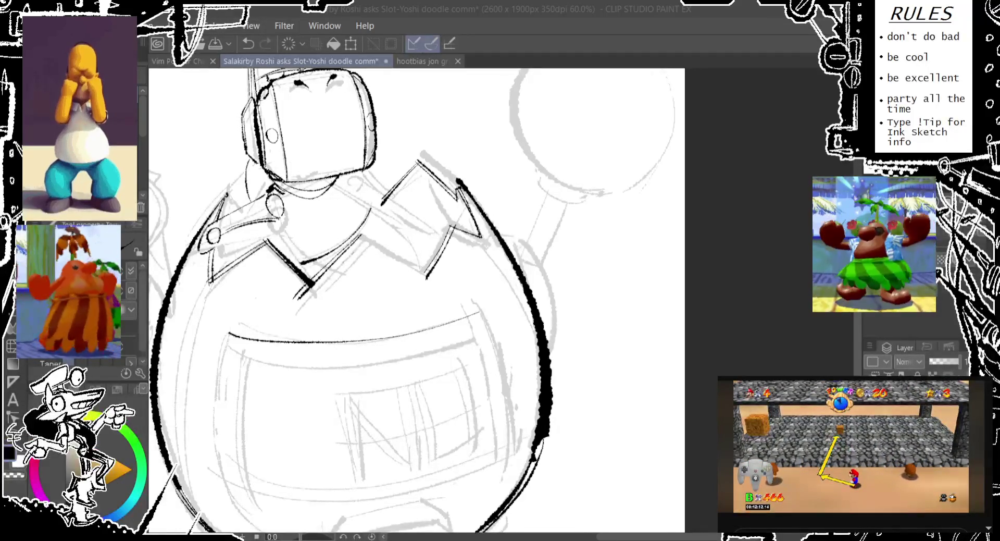
Ink the left side of the belly plate opening.
mouse_move(490, 242)
left_mouse_down()
mouse_move(435, 310)
mouse_move(428, 285)
left_mouse_up()
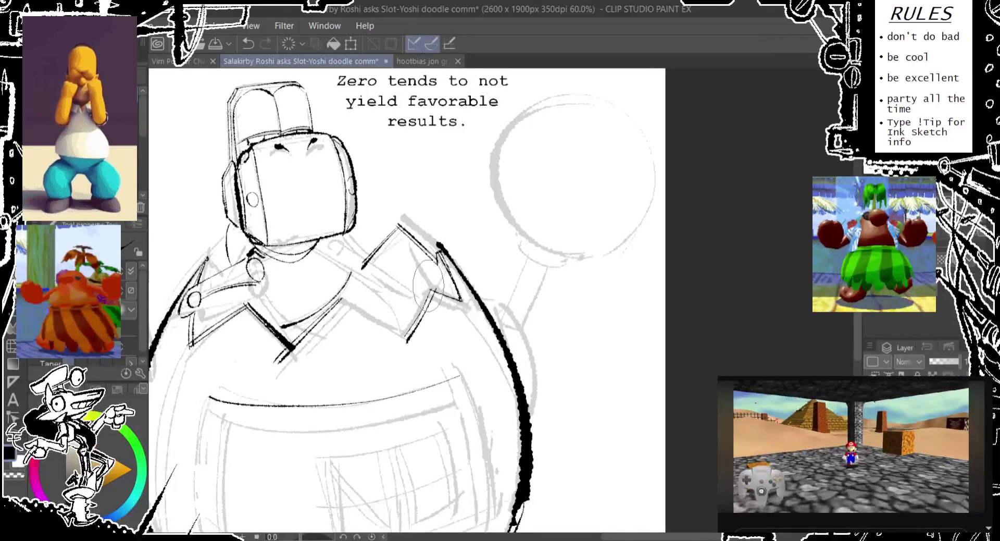
left_click_drag(219, 367, 246, 204)
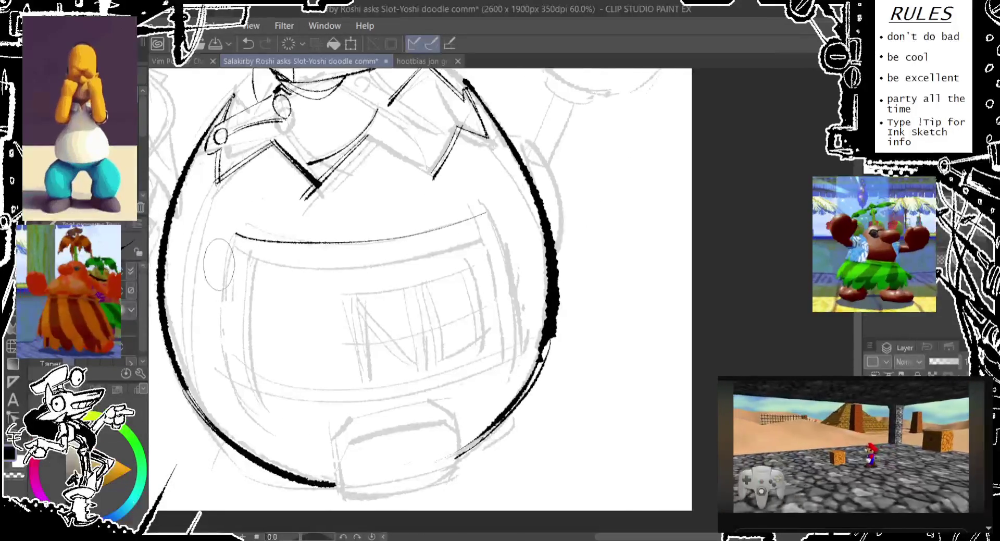
key("ctrl+z")
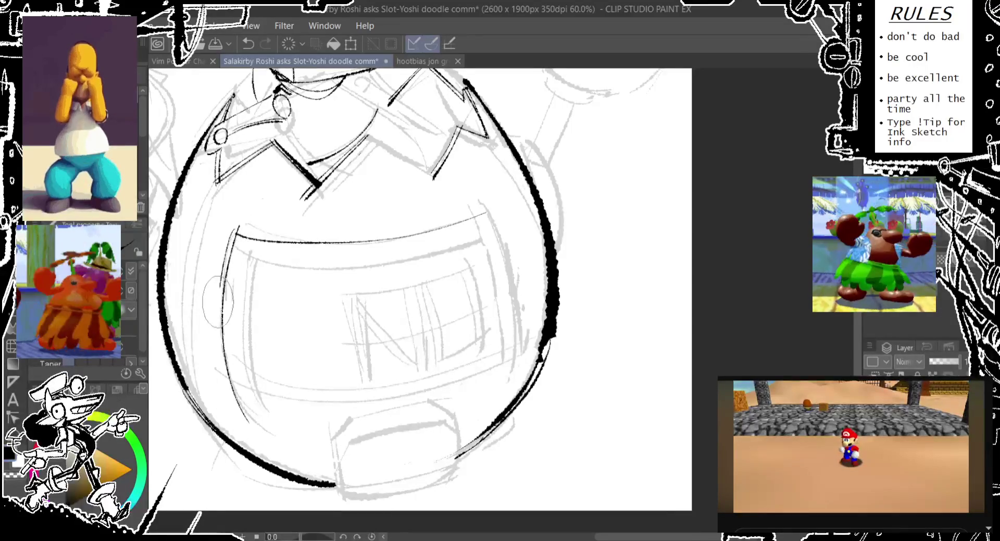
left_click_drag(239, 226, 247, 420)
left_click_drag(237, 229, 229, 401)
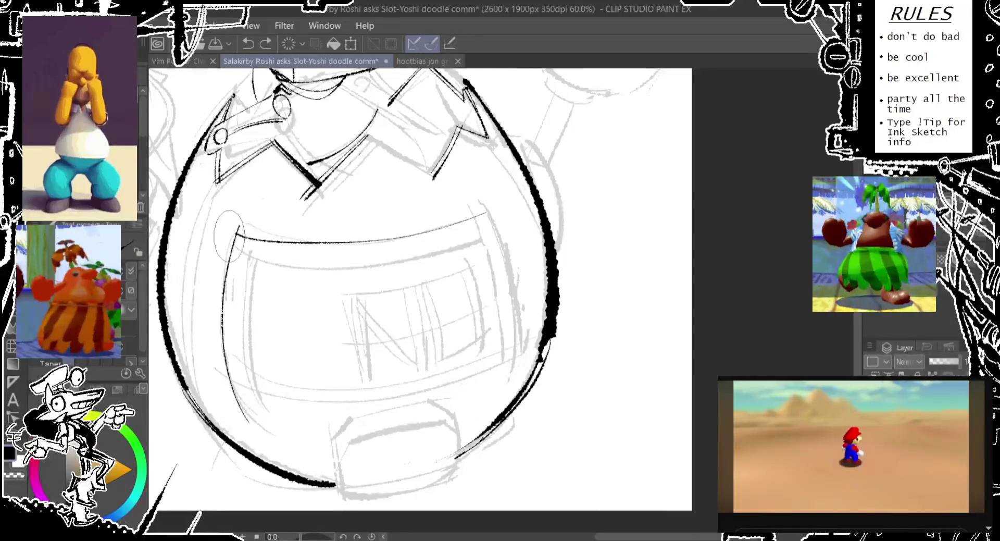
key("ctrl+z")
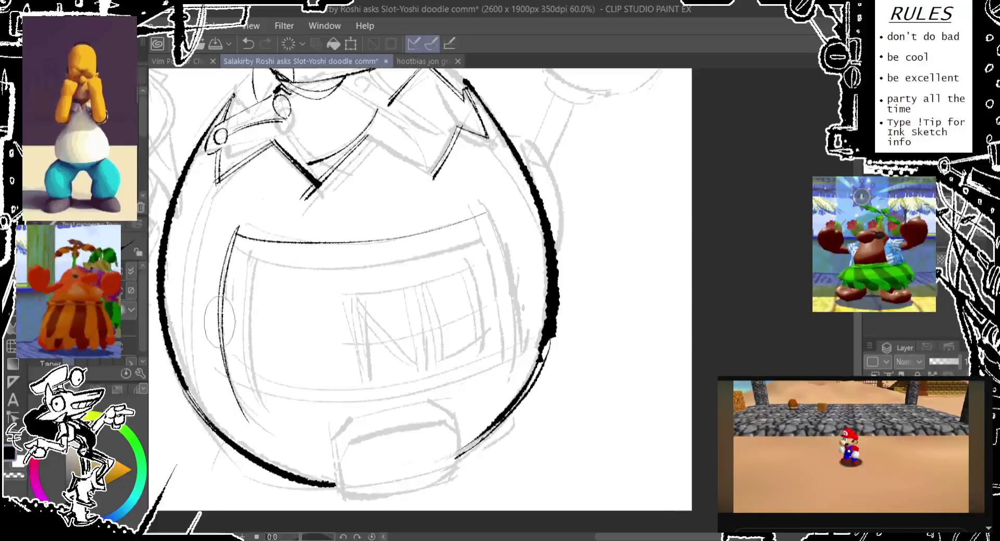
left_click_drag(237, 230, 245, 429)
key("ctrl+z")
mouse_move(237, 228)
left_mouse_down()
mouse_move(244, 422)
mouse_move(521, 360)
mouse_move(229, 390)
mouse_move(541, 342)
mouse_move(218, 385)
mouse_move(534, 330)
left_mouse_up()
key("ctrl+z")
key("ctrl+z")
key("ctrl+z")
key("ctrl+z")
key("ctrl+z")
Ink the bottom and right edges of the belly plate opening.
mouse_move(214, 379)
left_mouse_down()
mouse_move(521, 355)
mouse_move(474, 382)
left_mouse_up()
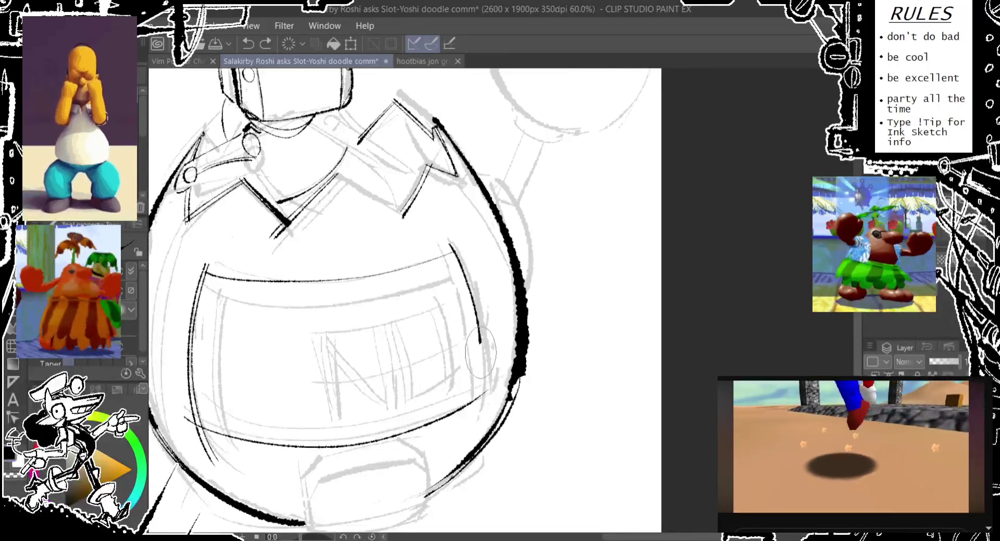
key("ctrl+z")
left_click_drag(452, 245, 479, 396)
key("ctrl+z")
left_click_drag(452, 244, 479, 396)
key("ctrl+z")
left_click_drag(452, 245, 484, 412)
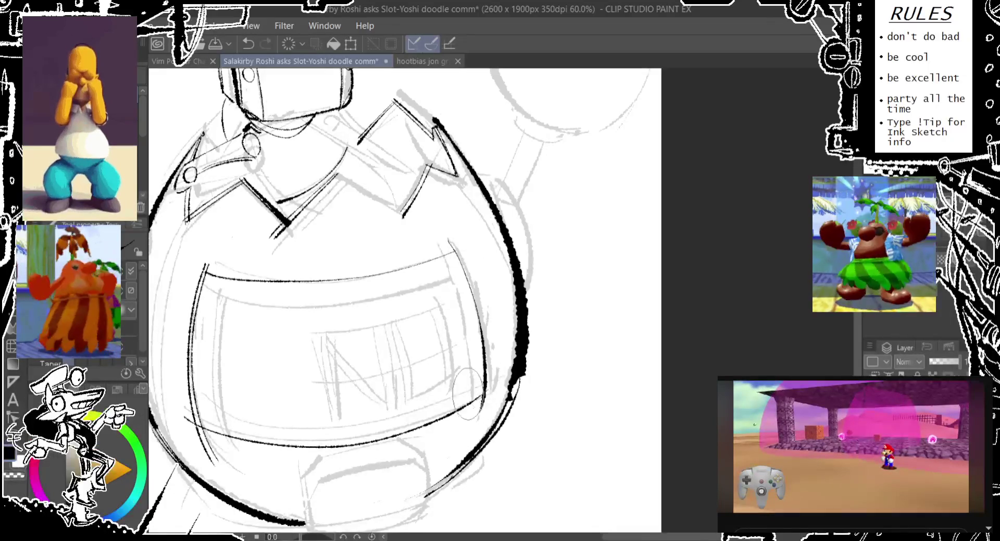
key("ctrl+z")
left_click_drag(453, 242, 484, 411)
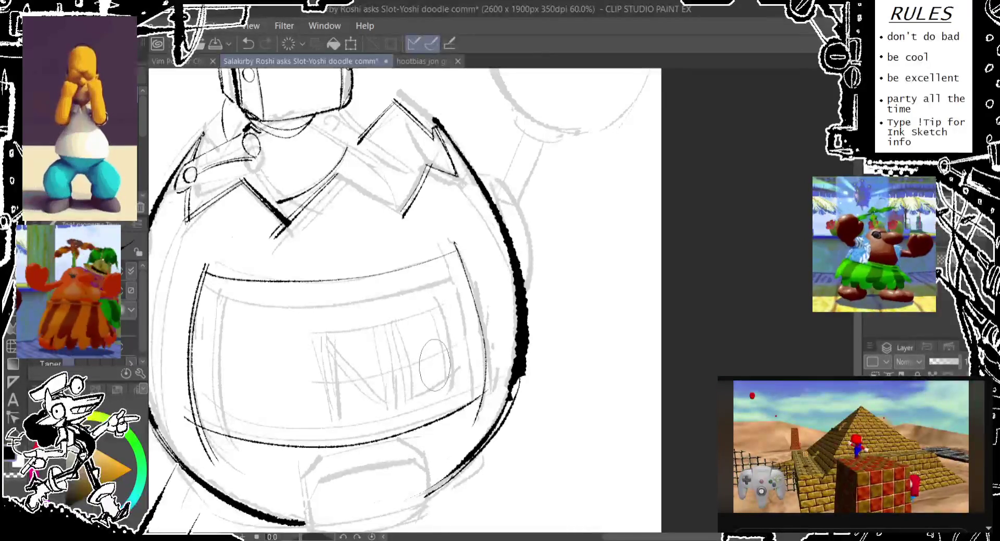
Remove the thick right-edge stroke and re-ink the belly plate's top-left corner.
left_click_drag(405, 393, 378, 332)
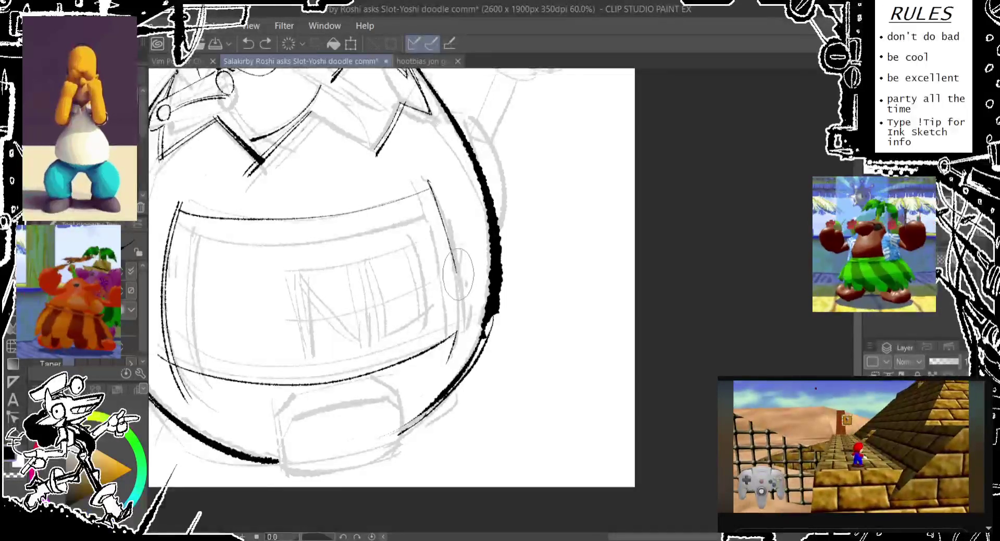
key("ctrl+z")
mouse_move(454, 331)
left_mouse_down()
mouse_move(466, 302)
mouse_move(461, 327)
left_mouse_up()
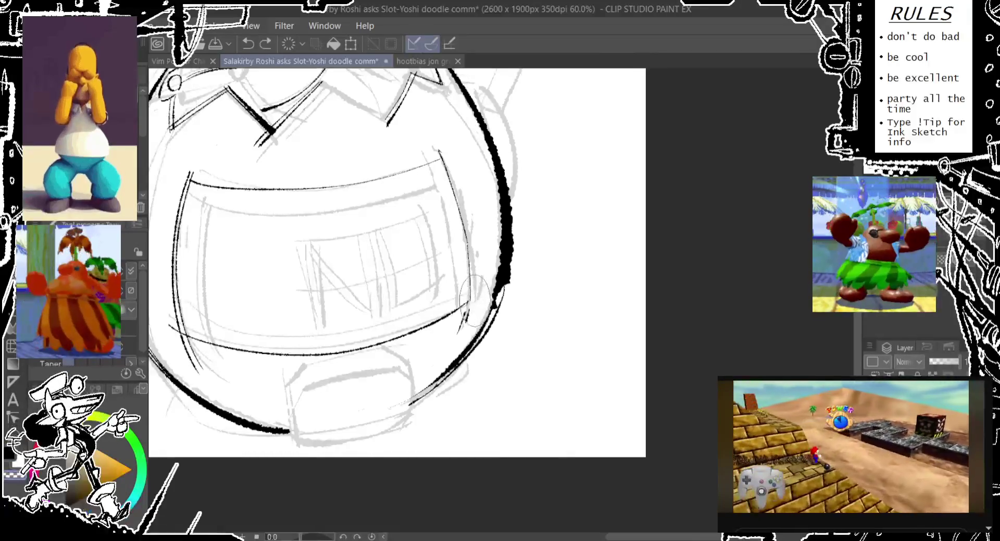
key("ctrl+z")
scroll(443, 208, "up", 2)
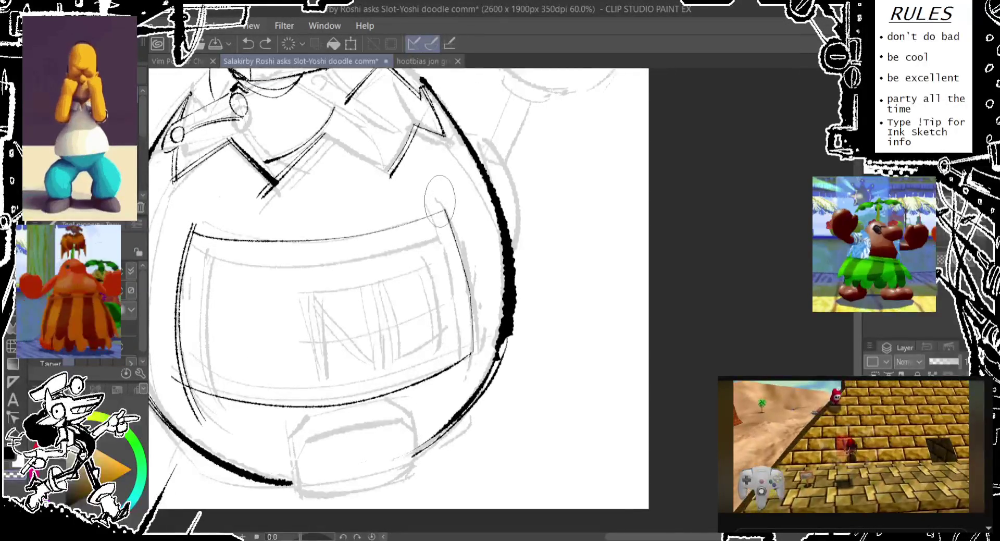
scroll(417, 214, "left", 3)
left_click_drag(363, 229, 329, 249)
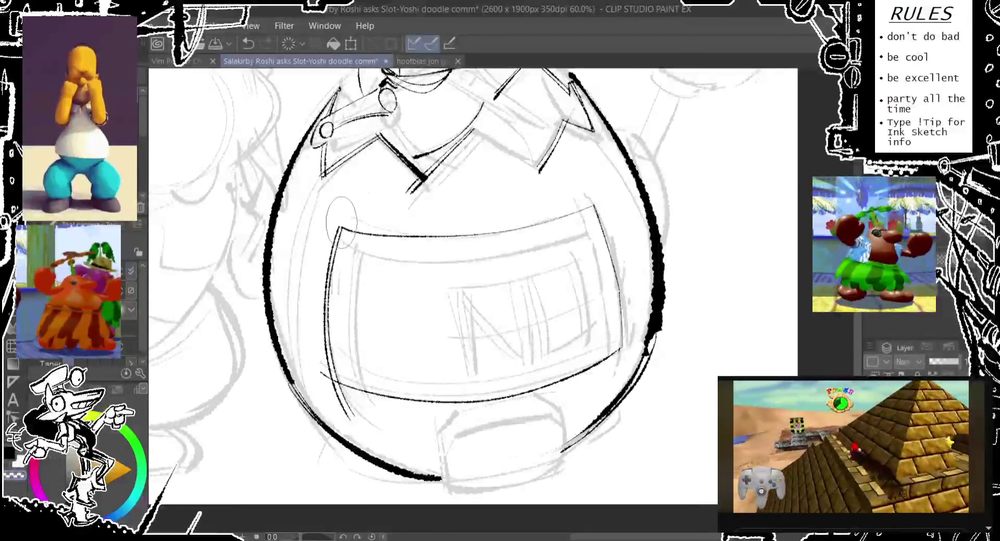
scroll(313, 313, "down", 2)
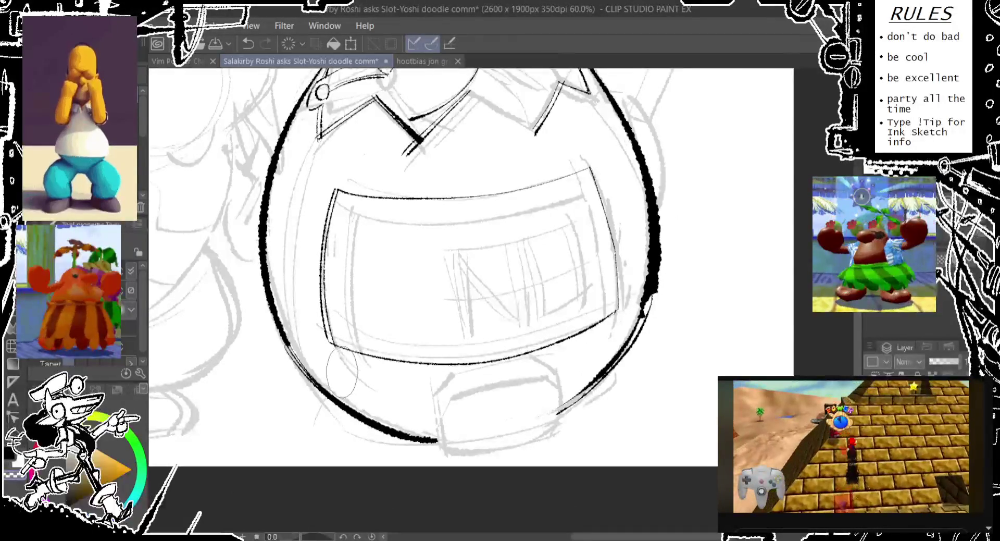
key("ctrl+z")
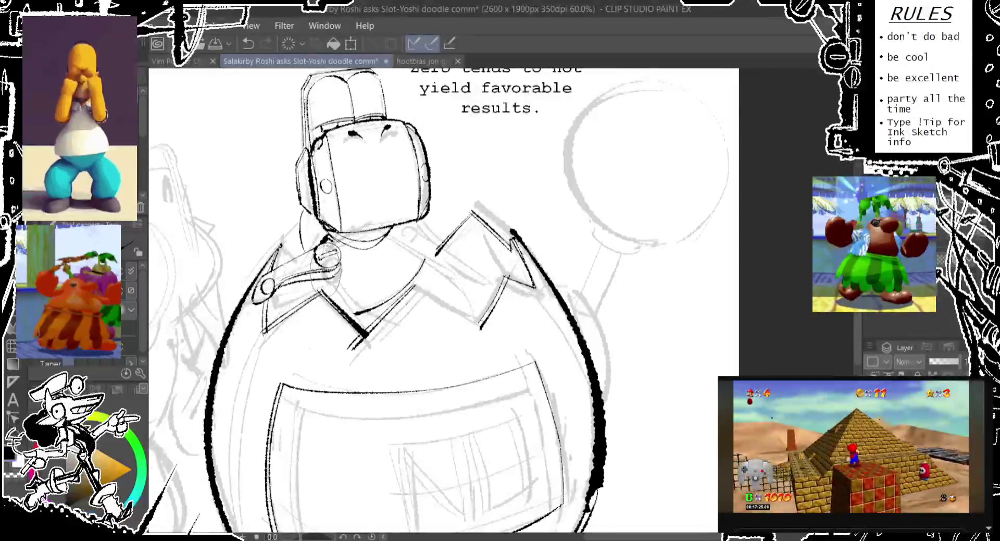
Sketch guide circles below the head and under the chin.
left_click_drag(344, 250, 341, 252)
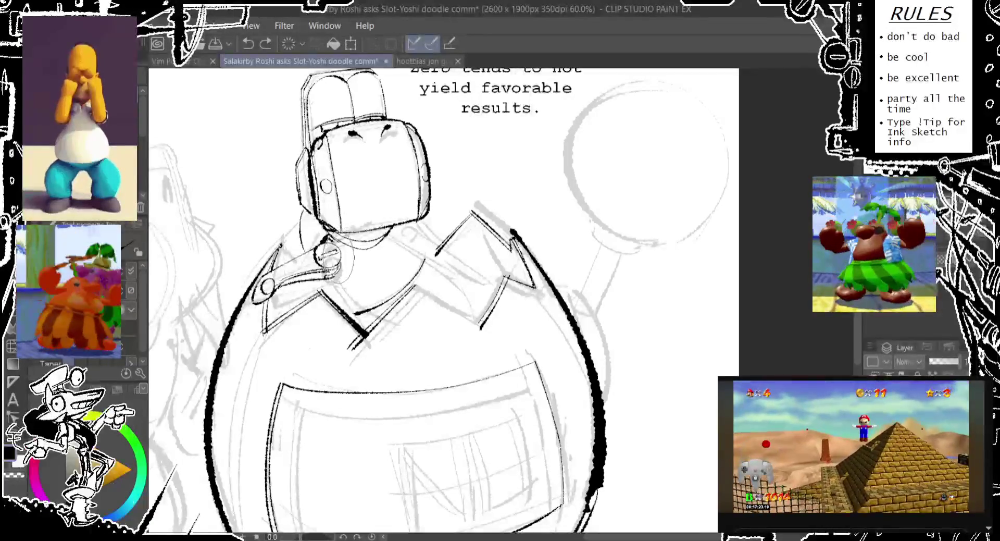
left_click_drag(344, 251, 346, 281)
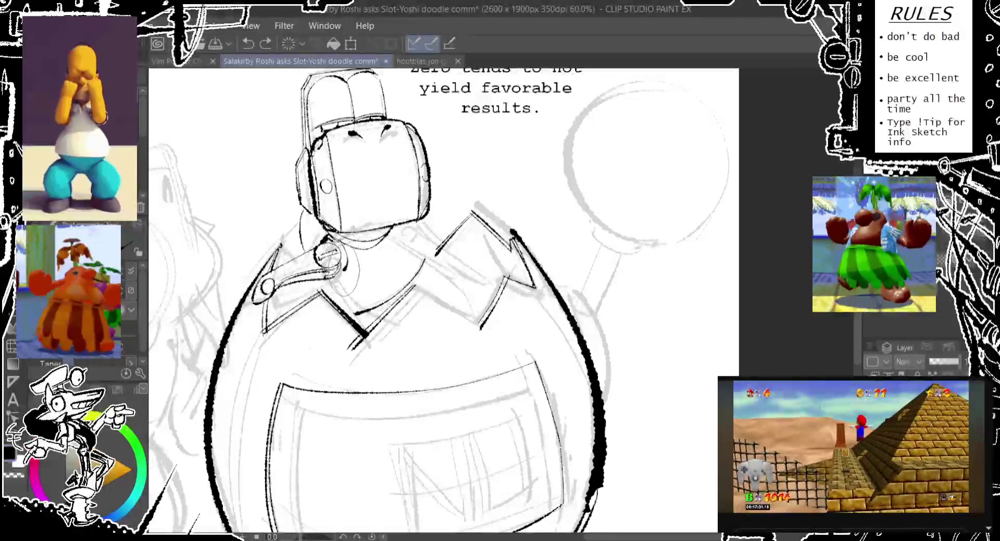
left_click_drag(347, 224, 341, 234)
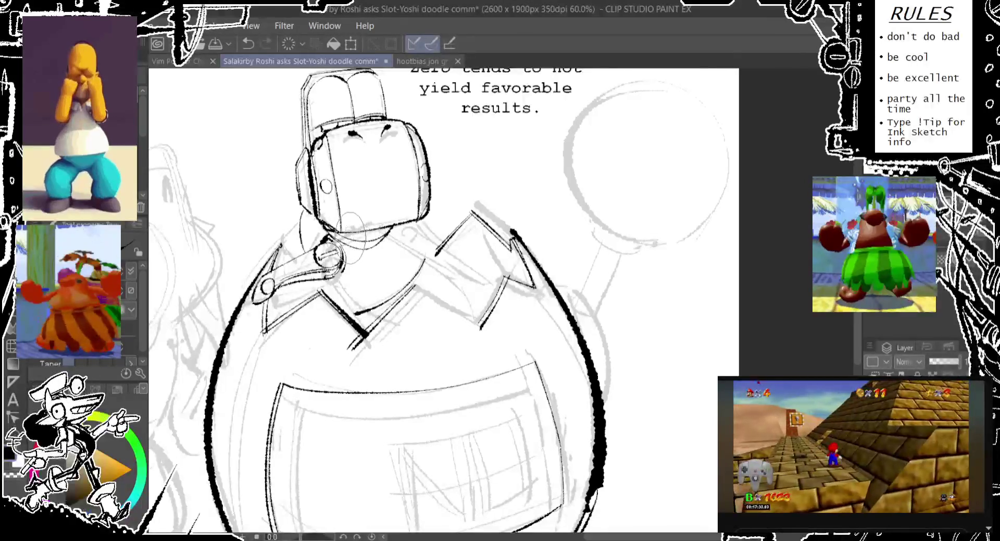
left_click_drag(414, 233, 393, 254)
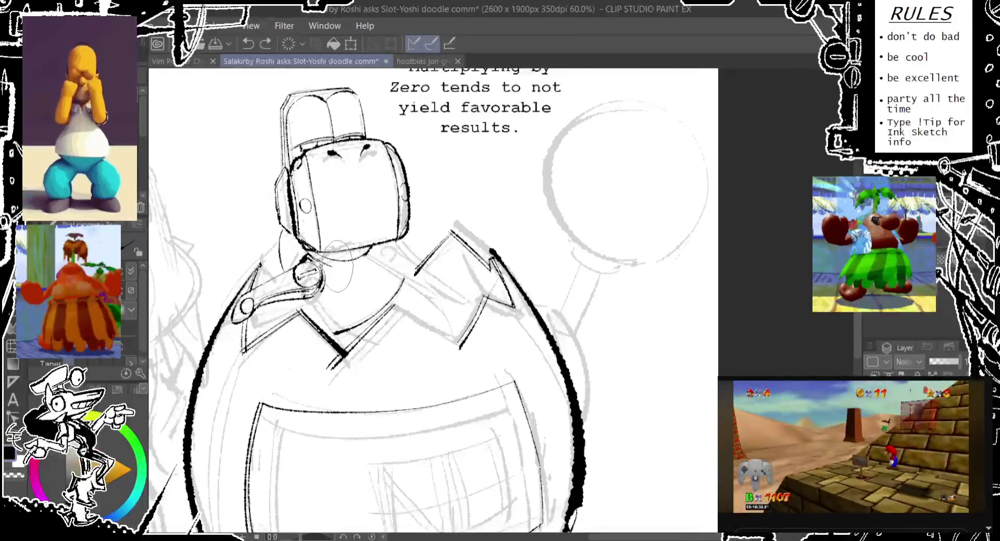
Undo and redo strokes near the chin, trying a line along the face's right edge.
key("ctrl+z")
key("ctrl+y")
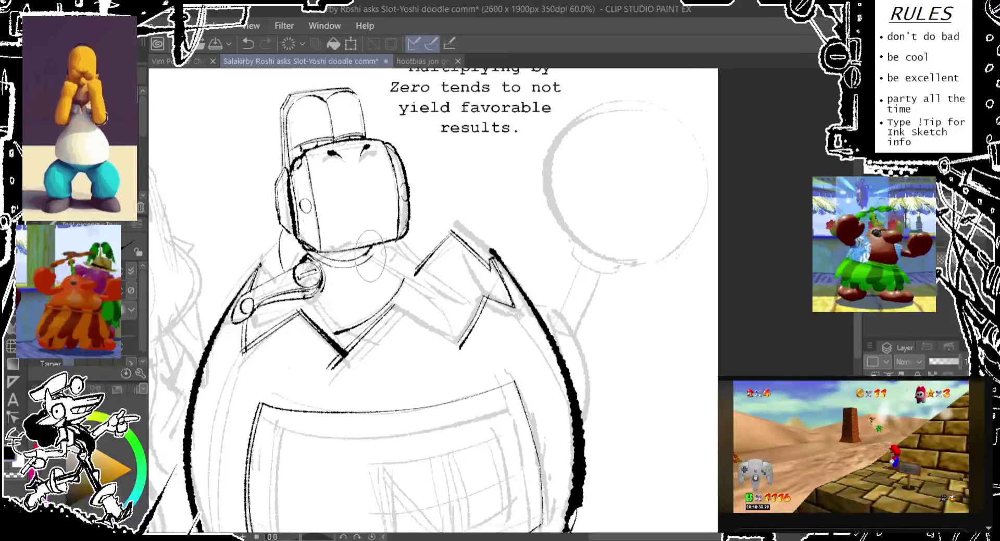
key("ctrl+y")
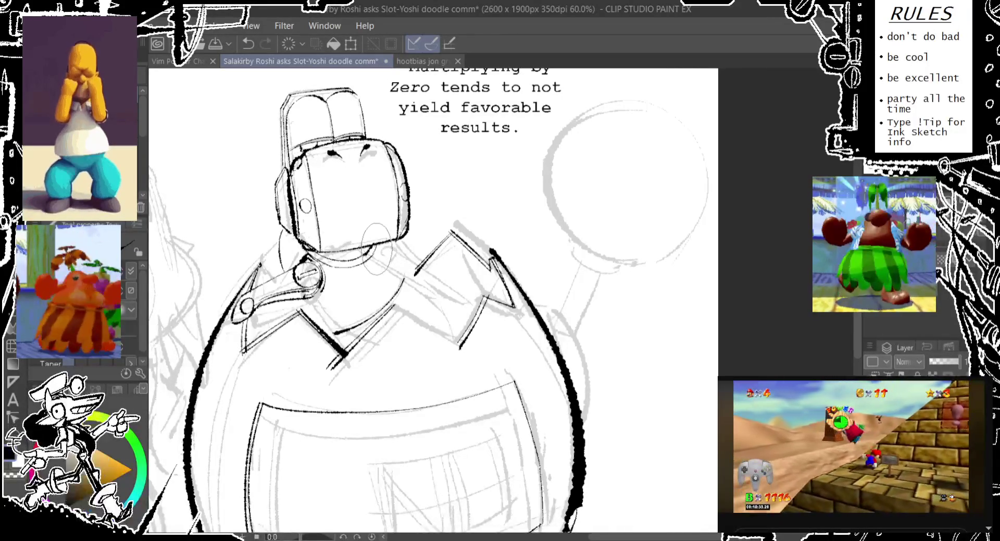
key("ctrl+y")
key("ctrl+y")
key("ctrl+y")
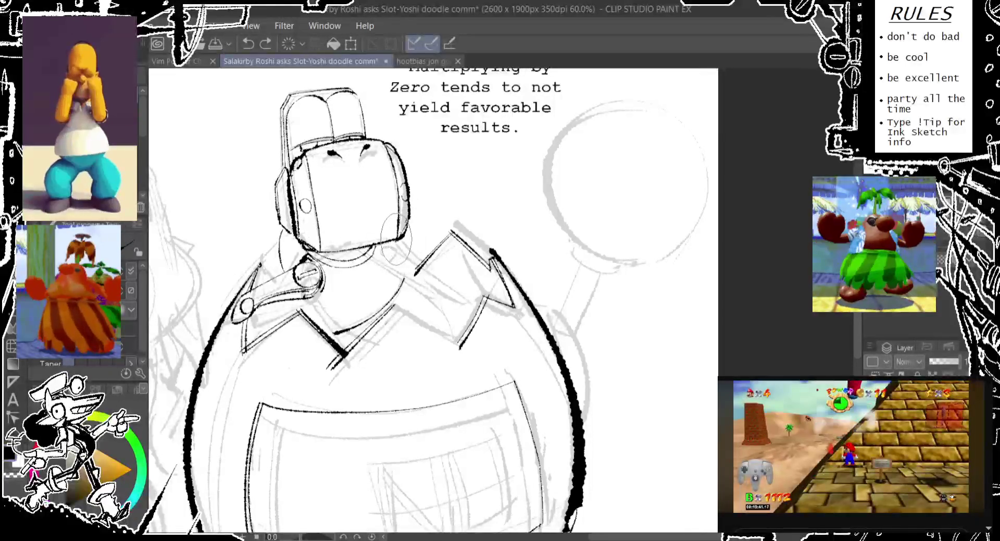
key("ctrl+z")
left_click_drag(407, 211, 402, 239)
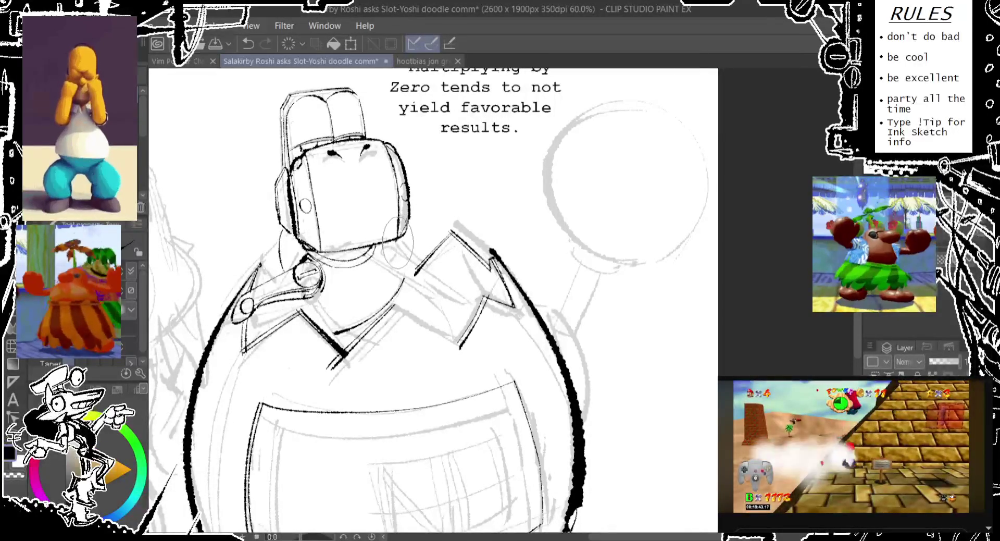
key("ctrl+z")
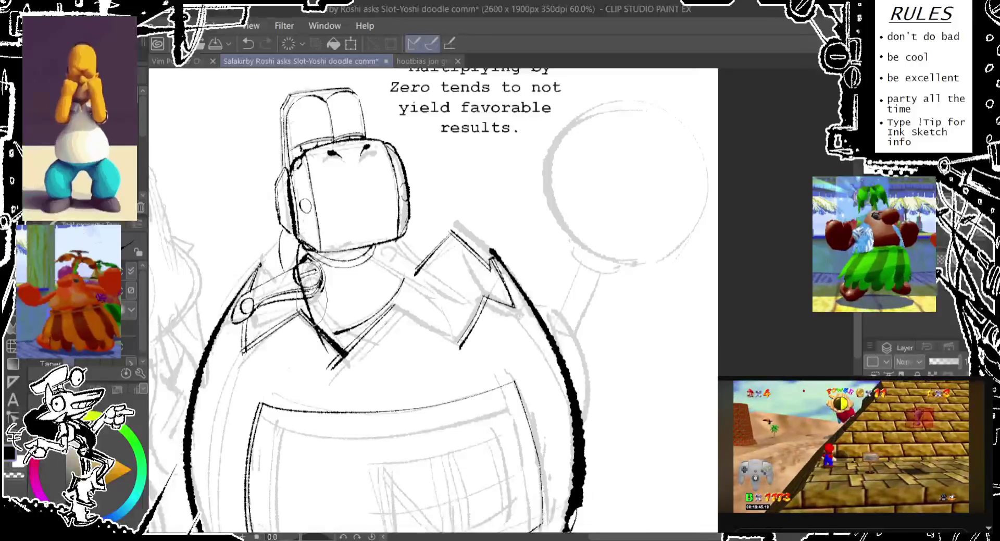
Ink the short neck curve just below the head, keeping the final stroke.
left_click_drag(298, 257, 313, 263)
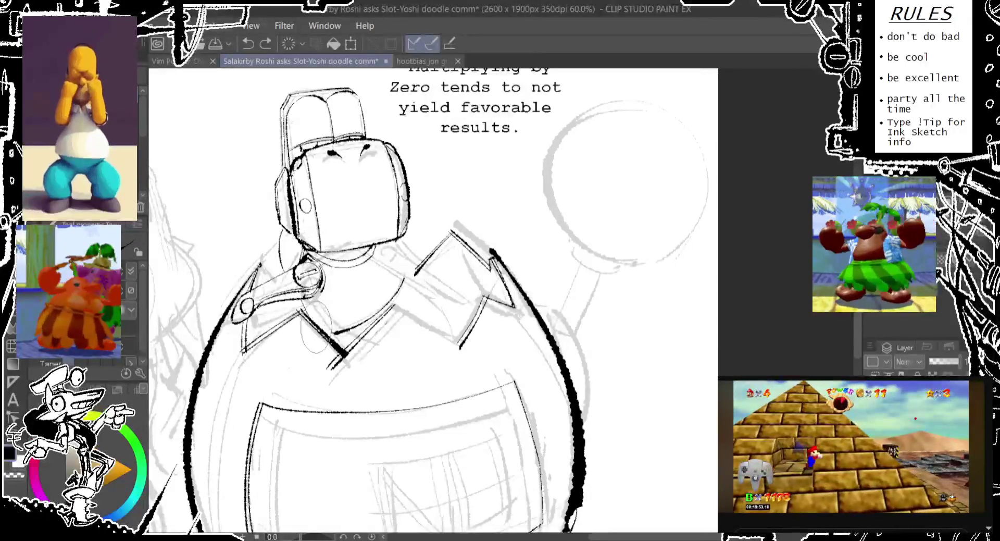
key("ctrl+z")
key("ctrl+y")
left_click_drag(330, 284, 321, 263)
key("ctrl+z")
key("ctrl+y")
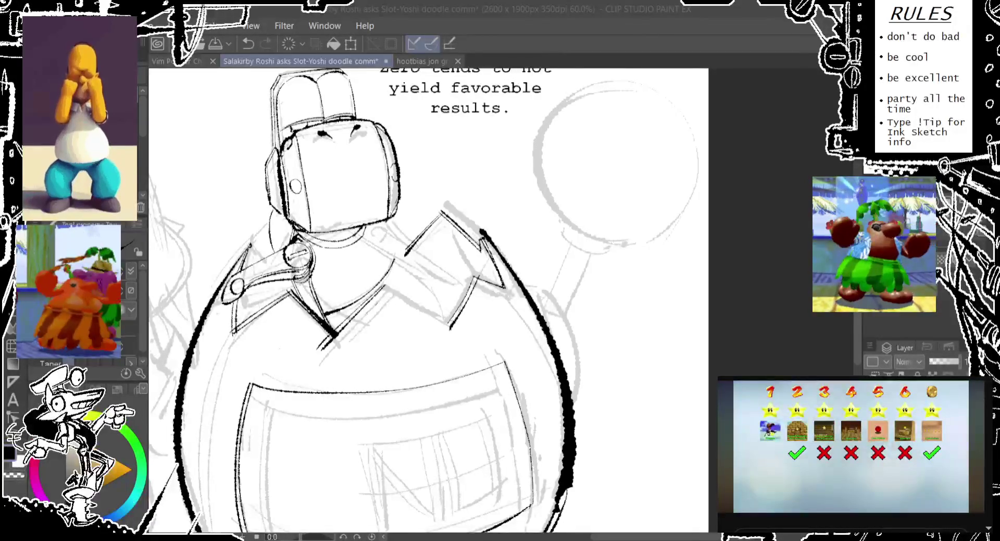
left_click_drag(388, 250, 377, 262)
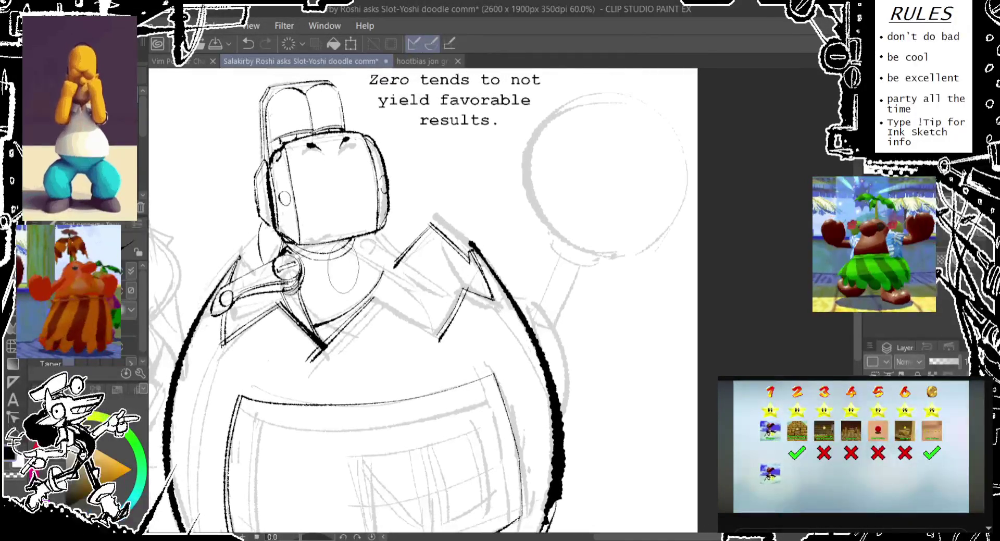
key("ctrl+z")
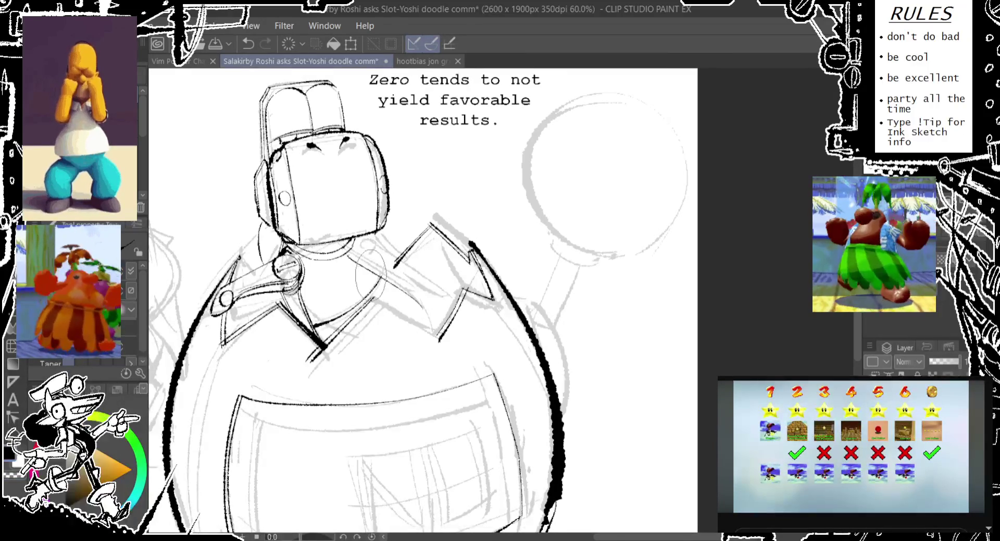
key("ctrl+y")
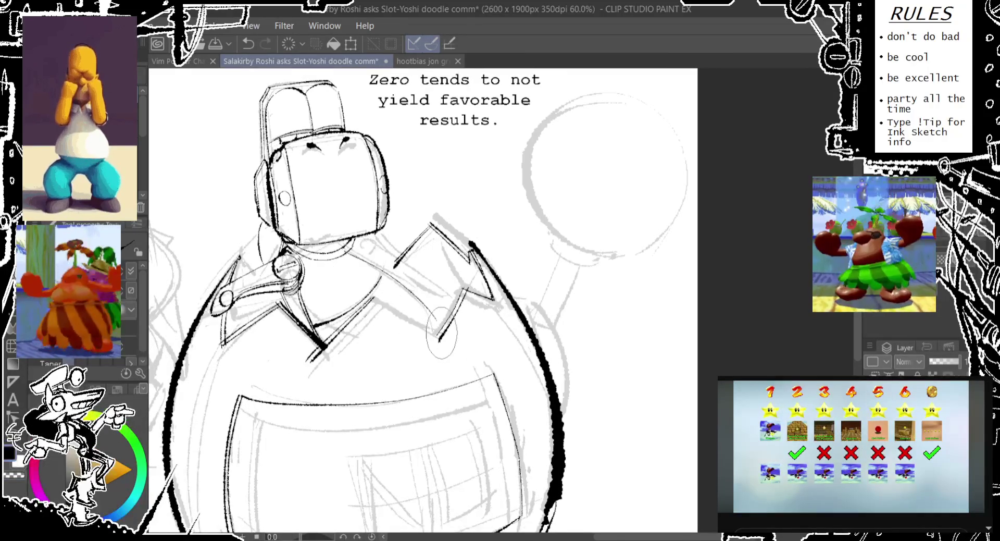
key("ctrl+z")
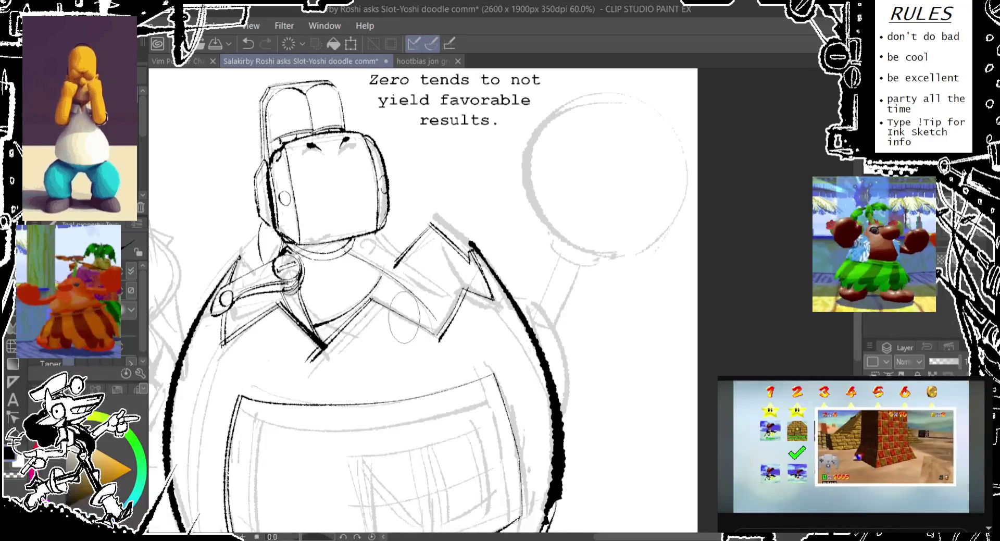
left_click_drag(375, 301, 443, 342)
left_click_drag(373, 335, 407, 304)
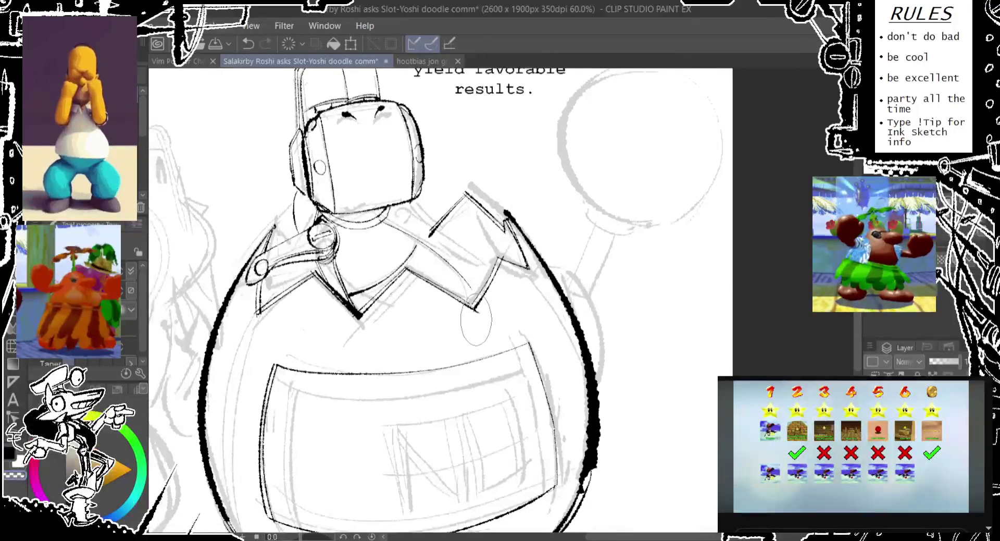
left_click_drag(504, 224, 497, 248)
key("ctrl+z")
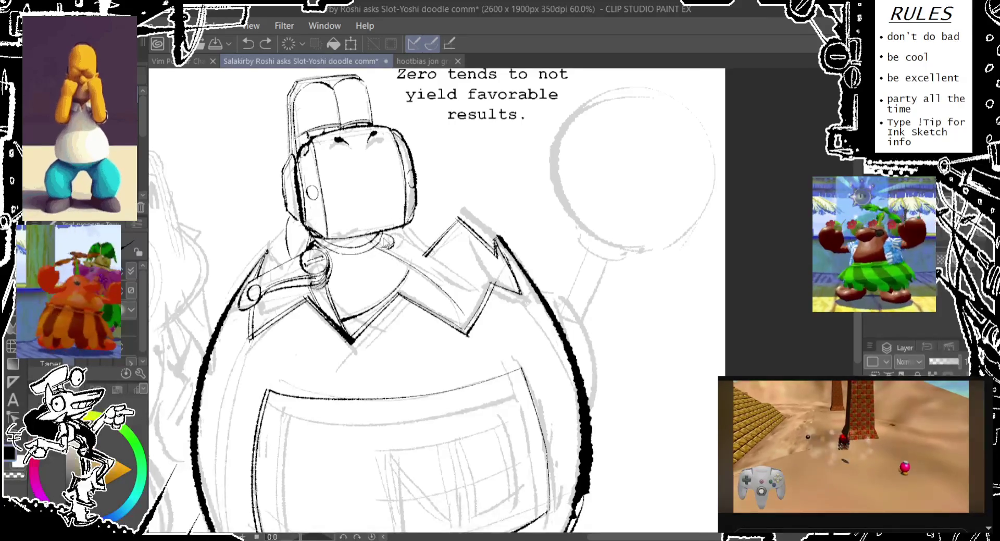
Try a strap stroke from the neck across the right collar, undoing stray strokes.
key("ctrl+z")
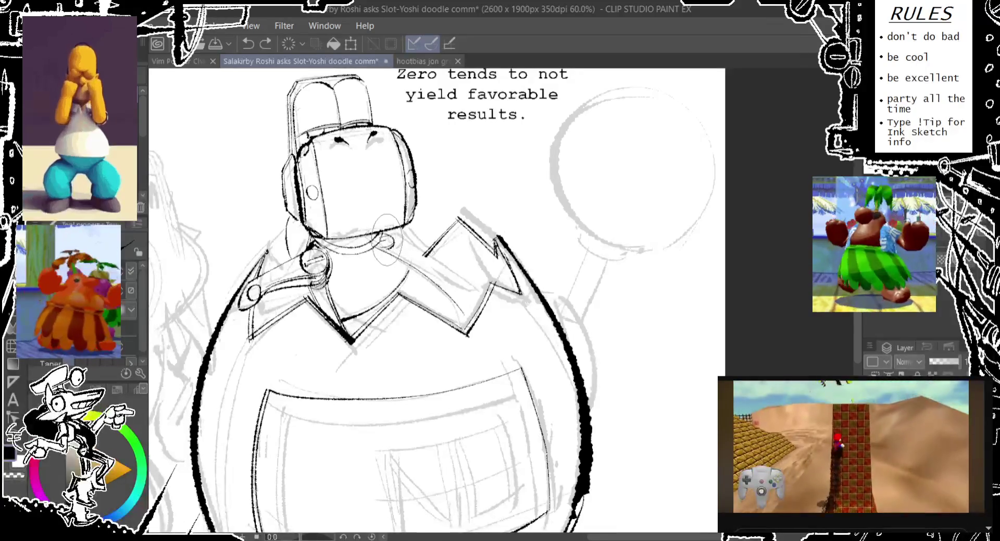
left_click_drag(393, 237, 444, 268)
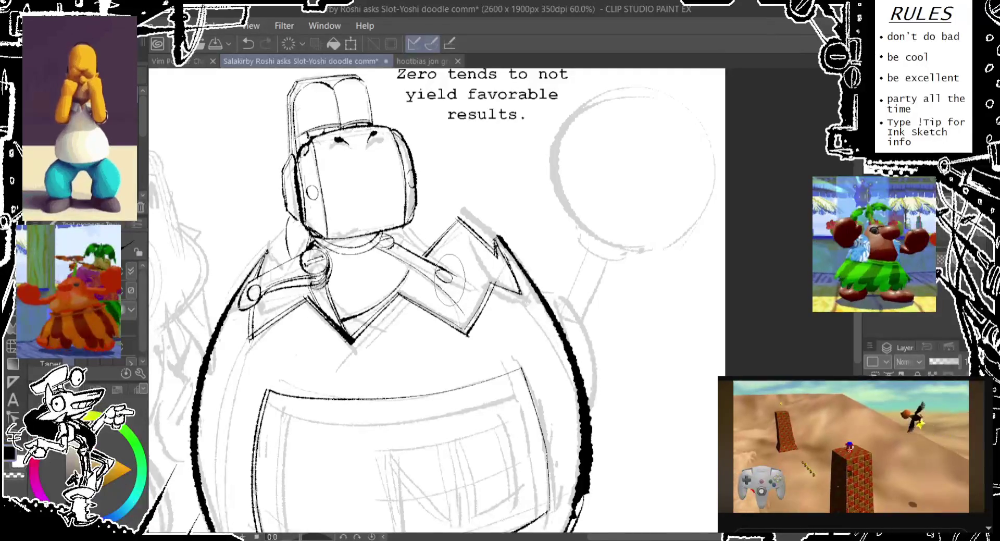
key("ctrl+z")
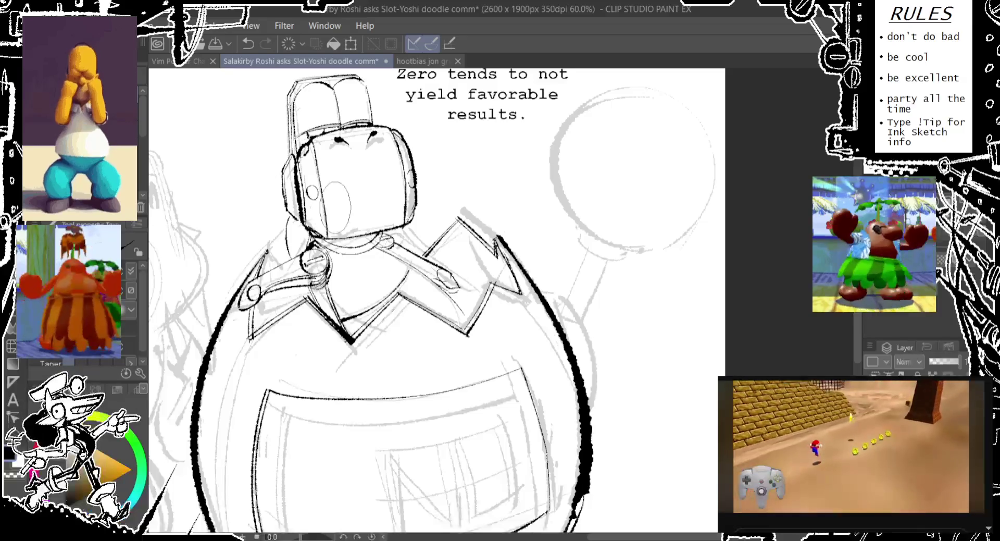
left_click_drag(406, 235, 374, 252)
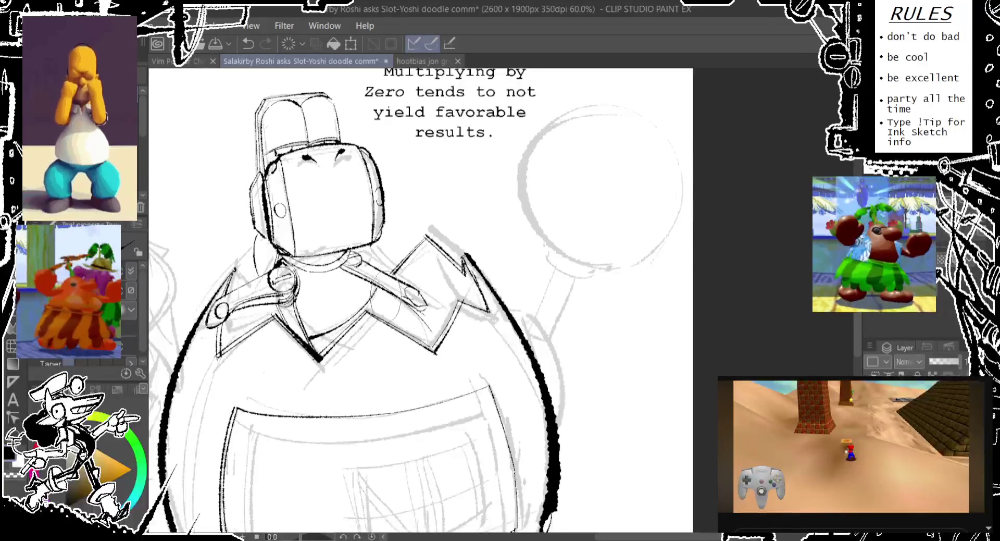
key("ctrl+z")
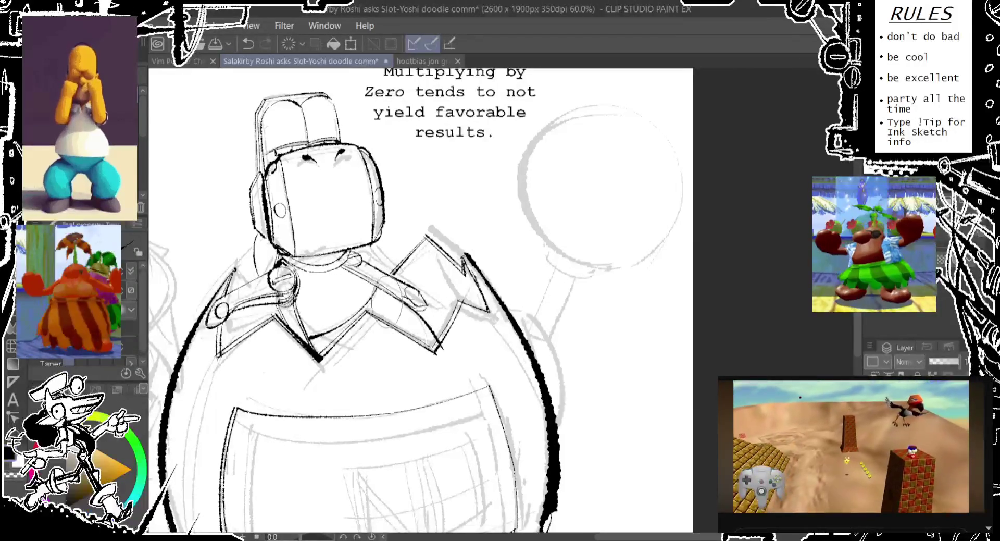
scroll(446, 344, "down", 1)
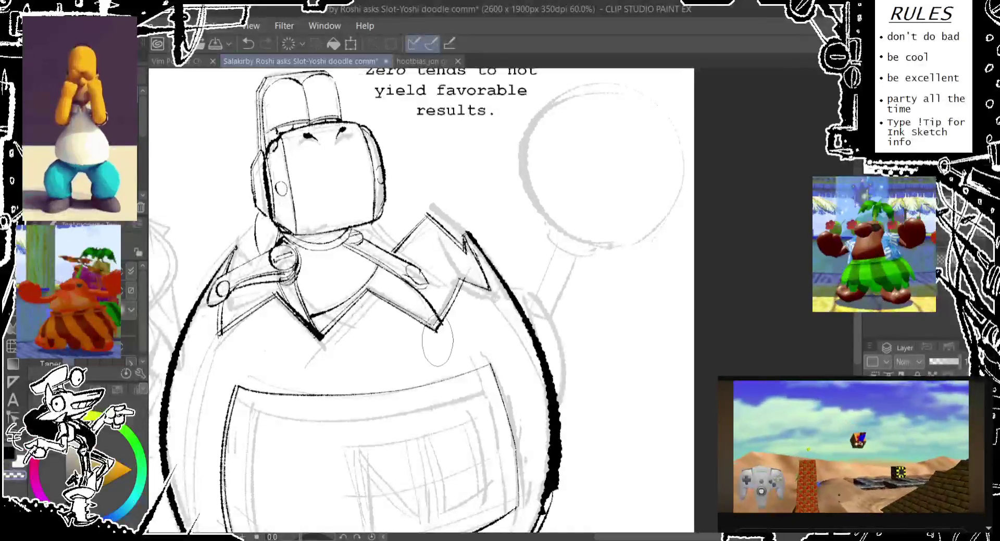
Ink the line down the belly's inner left side.
scroll(438, 291, "down", 3)
scroll(437, 292, "left", 3)
scroll(433, 283, "down", 4)
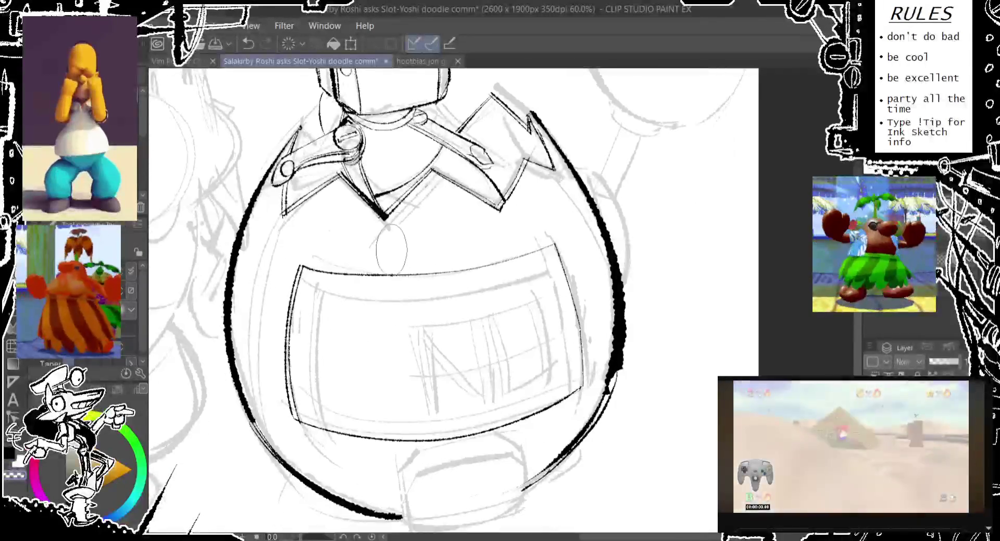
scroll(379, 227, "left", 1)
left_click_drag(378, 227, 392, 196)
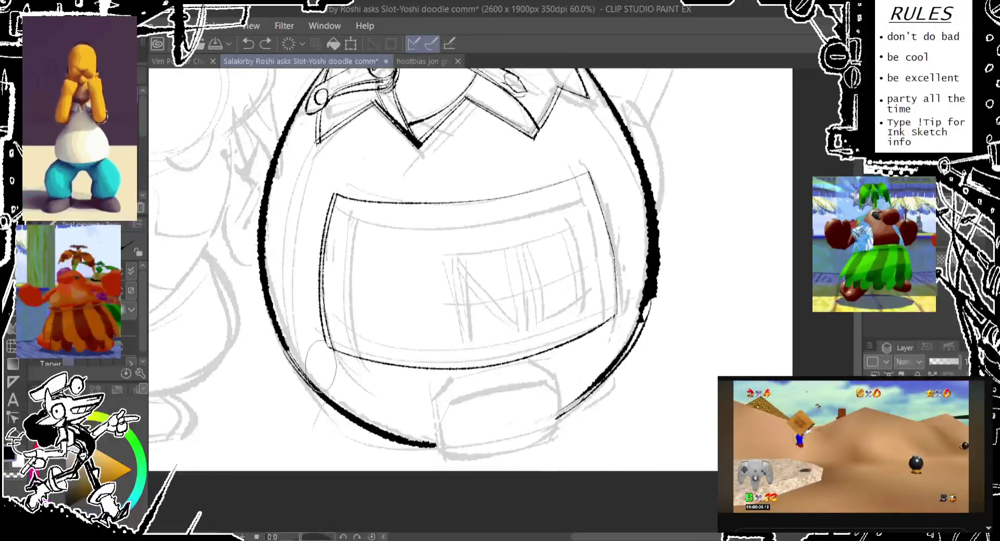
left_click_drag(291, 384, 311, 159)
key("ctrl+z")
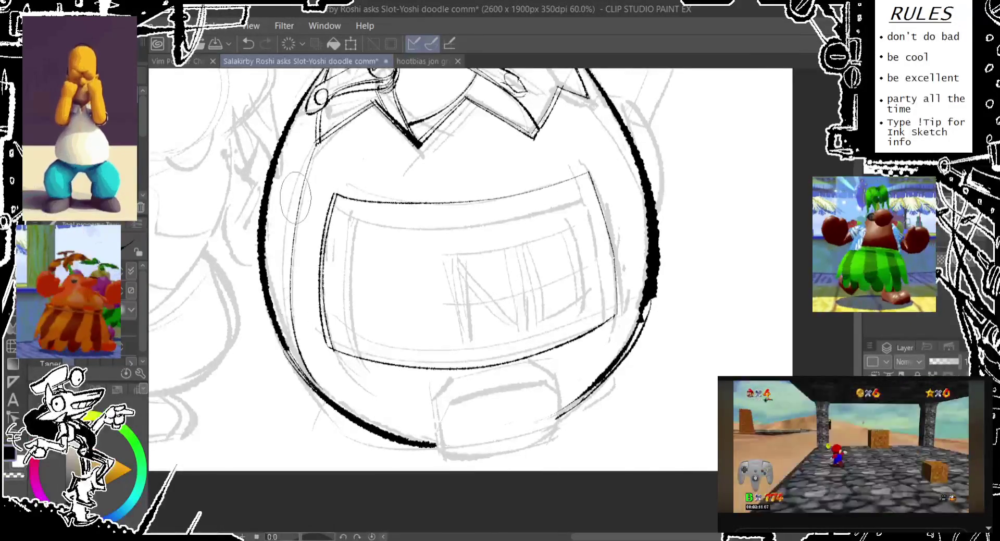
left_click_drag(314, 151, 312, 406)
key("ctrl+z")
left_click_drag(313, 151, 313, 397)
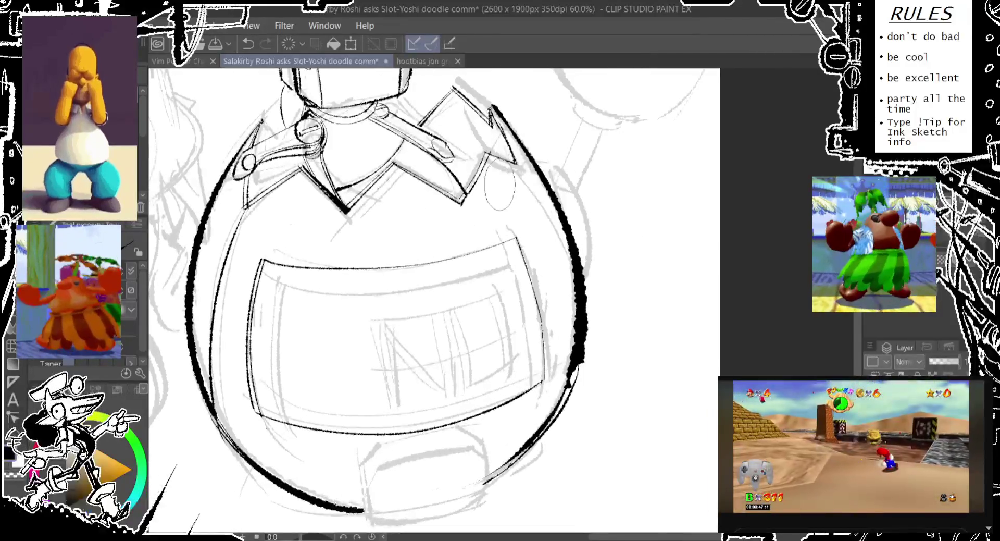
Try strokes along the belly's right side, then discard them.
left_click_drag(476, 167, 407, 222)
left_click_drag(513, 157, 576, 320)
key("ctrl+z")
left_click_drag(502, 143, 586, 348)
key("ctrl+z")
mouse_move(495, 164)
left_mouse_down()
mouse_move(517, 267)
mouse_move(552, 292)
left_mouse_up()
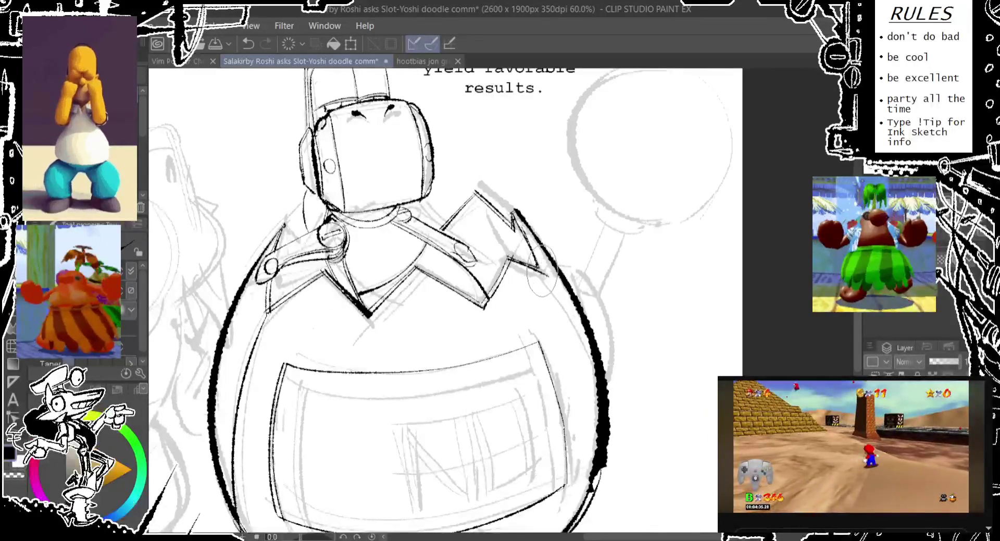
Ink the collar's right point, redrawing it several times.
key("ctrl+z")
left_click_drag(515, 203, 545, 273)
key("ctrl+z")
left_click_drag(516, 208, 557, 281)
key("ctrl+z")
left_click_drag(515, 210, 560, 284)
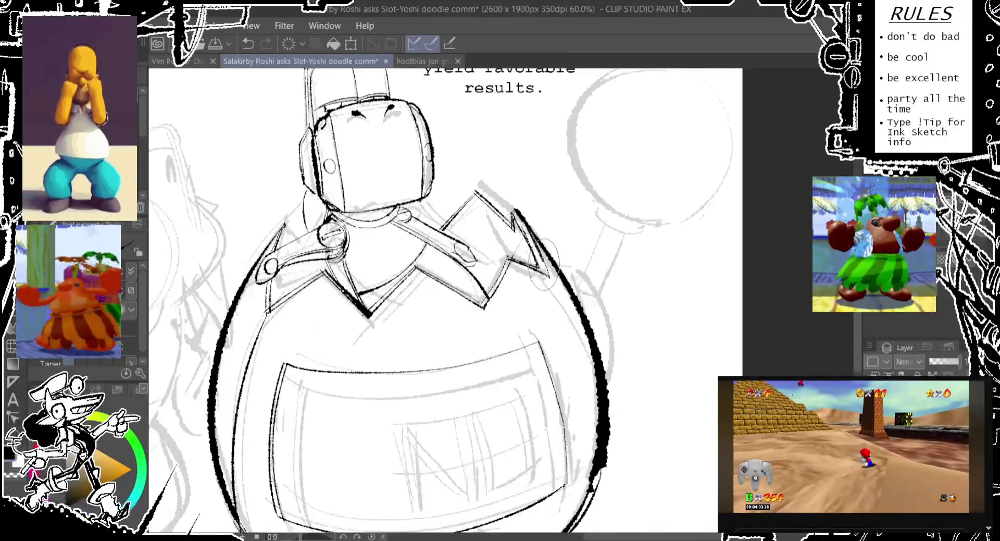
key("ctrl+z")
mouse_move(513, 206)
left_mouse_down()
mouse_move(556, 291)
mouse_move(583, 406)
left_mouse_up()
key("ctrl+z")
Ink a smooth right body outline running down from the collar.
left_click_drag(529, 247, 578, 352)
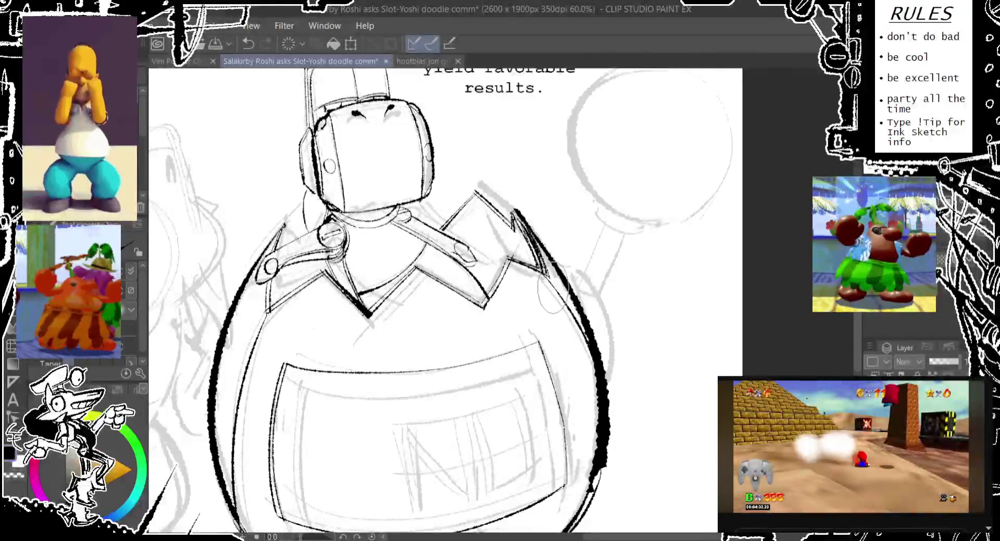
key("ctrl+z")
left_click_drag(554, 287, 591, 411)
key("ctrl+z")
left_click_drag(536, 255, 592, 406)
key("ctrl+z")
left_click_drag(539, 253, 592, 377)
key("ctrl+z")
left_click_drag(536, 250, 594, 375)
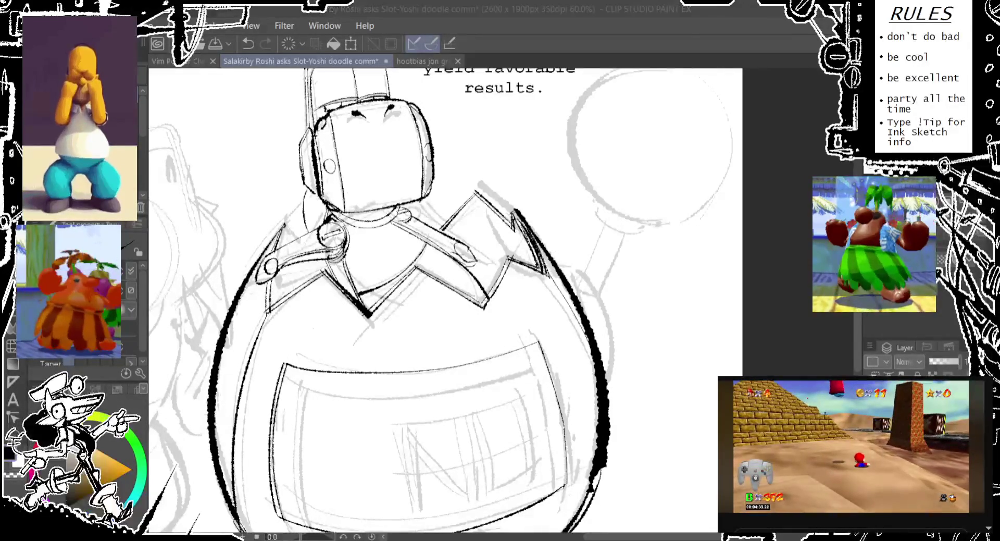
left_click_drag(521, 313, 596, 198)
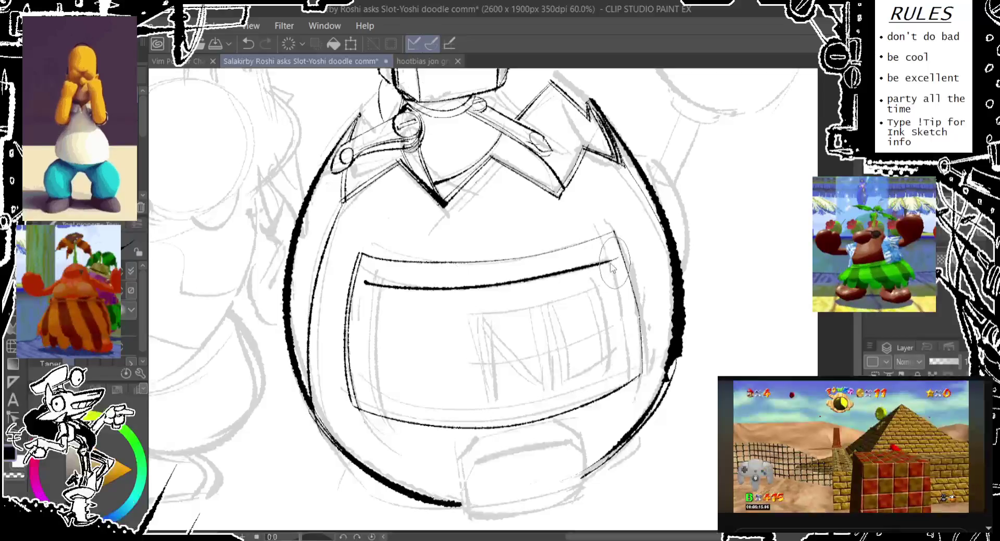
Ink the inner panel's top edge and begin its right side.
mouse_move(614, 233)
left_mouse_down()
mouse_move(362, 283)
mouse_move(612, 255)
mouse_move(350, 272)
mouse_move(599, 240)
left_mouse_up()
key("ctrl+z")
key("ctrl+z")
key("ctrl+z")
key("ctrl+z")
mouse_move(363, 277)
left_mouse_down()
mouse_move(614, 252)
mouse_move(643, 375)
left_mouse_up()
key("ctrl+z")
left_click_drag(620, 302, 646, 401)
key("ctrl+z")
left_click_drag(614, 301, 625, 393)
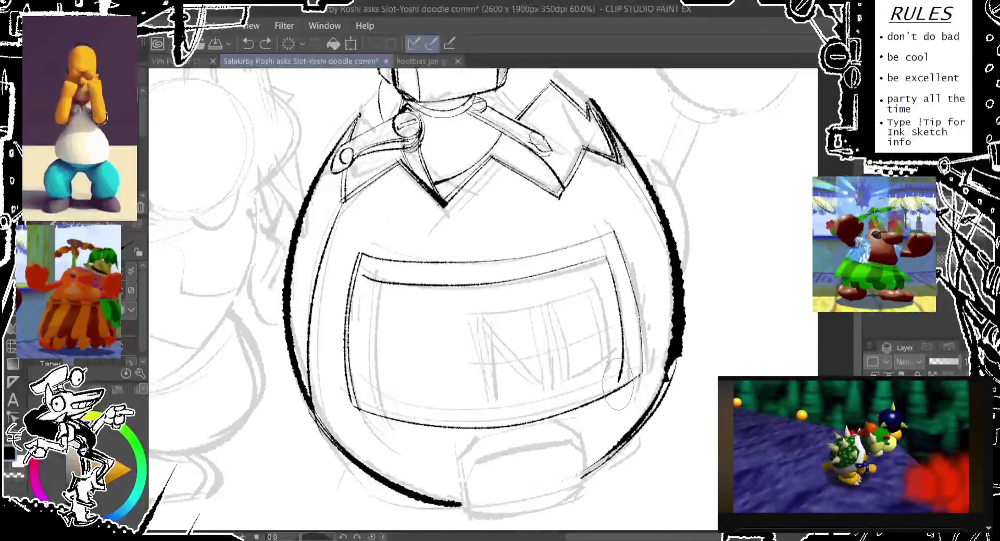
key("ctrl+z")
left_click_drag(614, 301, 644, 403)
key("ctrl+z")
left_click_drag(622, 316, 636, 380)
key("ctrl+z")
left_click_drag(606, 295, 638, 383)
key("ctrl+z")
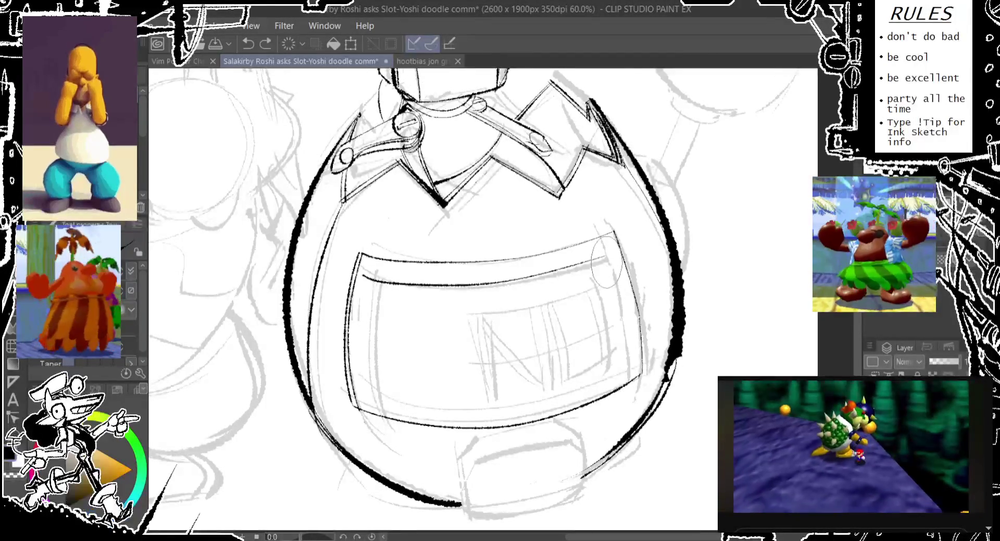
left_click_drag(622, 325, 638, 381)
Redraw the inner panel's right edge until it sits cleanly.
left_click_drag(612, 302, 639, 394)
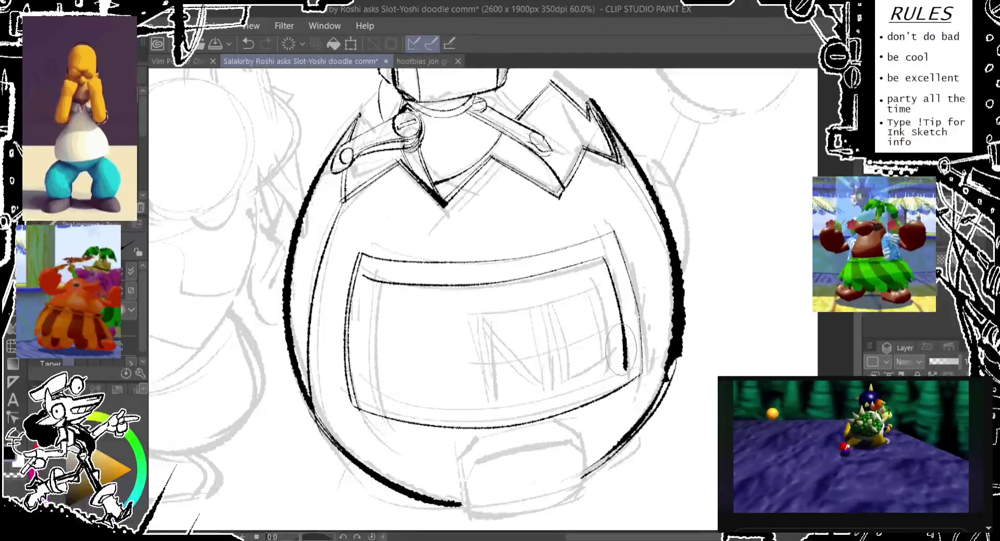
key("ctrl+z")
left_click_drag(606, 258, 623, 359)
key("ctrl+z")
left_click_drag(605, 281, 630, 370)
key("ctrl+z")
left_click_drag(610, 302, 639, 393)
key("ctrl+z")
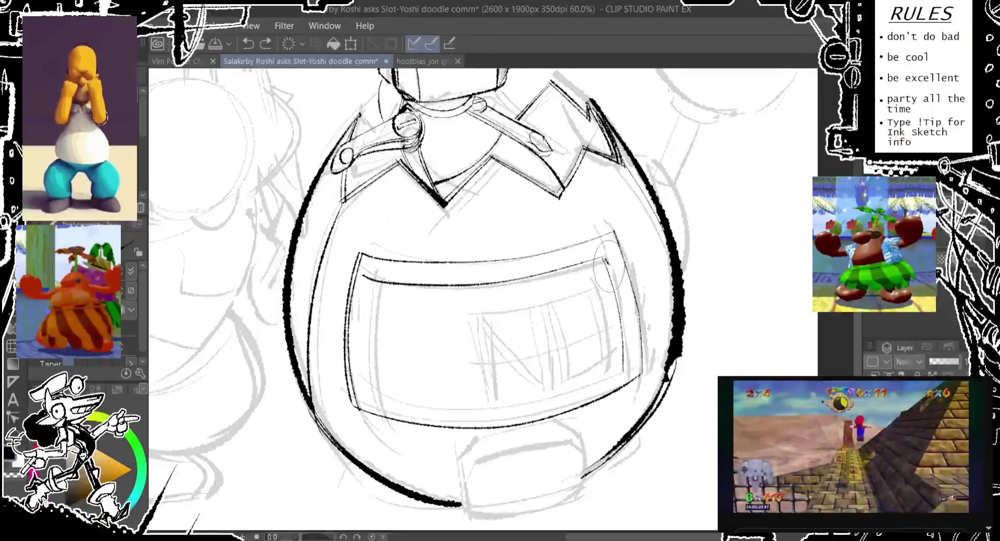
left_click_drag(614, 301, 642, 399)
key("ctrl+z")
left_click_drag(600, 297, 629, 342)
key("ctrl+z")
left_click_drag(606, 297, 638, 386)
key("ctrl+z")
left_click_drag(616, 301, 643, 399)
key("ctrl+z")
left_click_drag(603, 259, 629, 372)
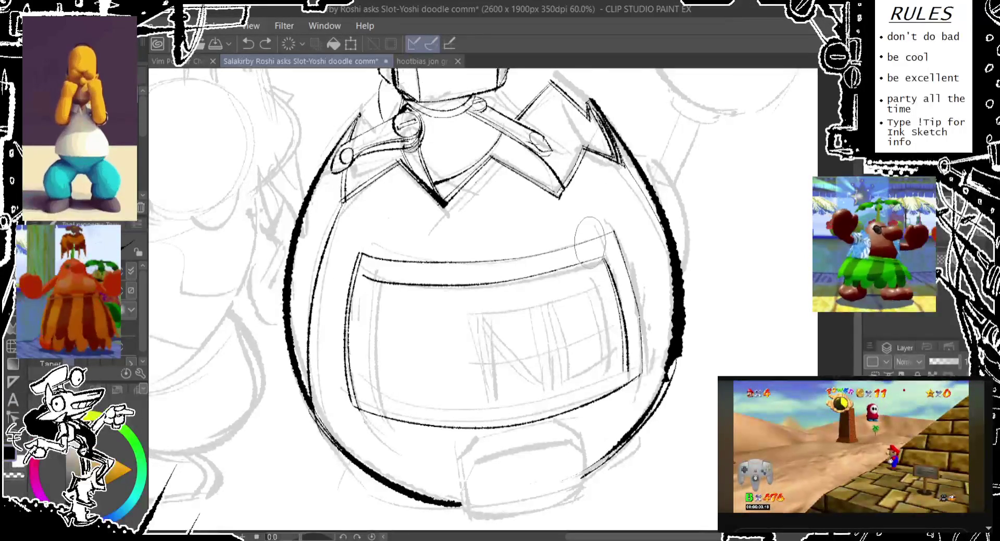
Ink a rivet at the plate's top-right corner and the inner panel's left edge.
left_click_drag(609, 237, 606, 238)
key("ctrl+z")
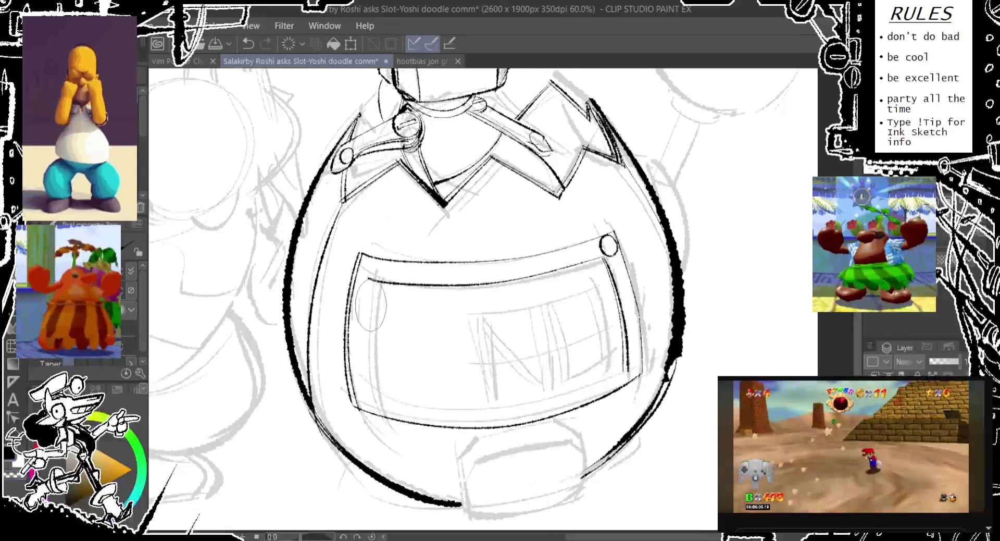
left_click_drag(373, 291, 362, 341)
key("ctrl+z")
left_click_drag(373, 258, 365, 430)
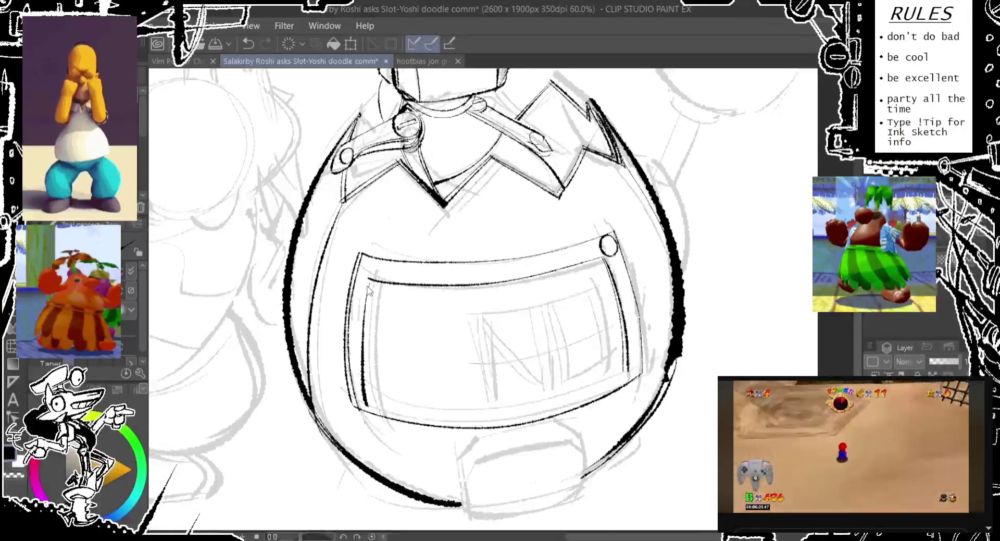
key("ctrl+z")
left_click_drag(371, 281, 367, 414)
key("ctrl+z")
left_click_drag(372, 279, 370, 414)
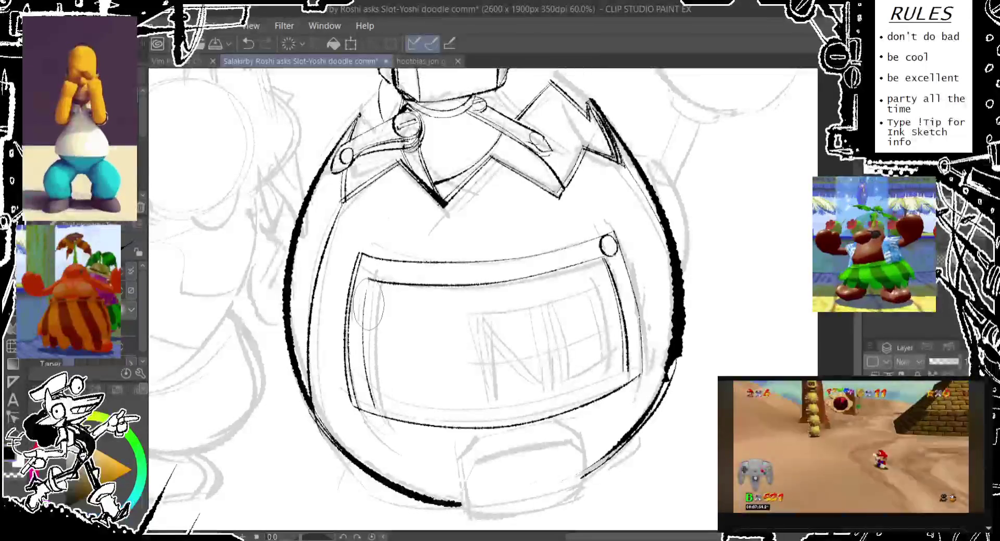
left_click_drag(370, 279, 368, 409)
Retry the inner panel's left edge and its lower corner.
key("ctrl+z")
left_click_drag(373, 256, 367, 426)
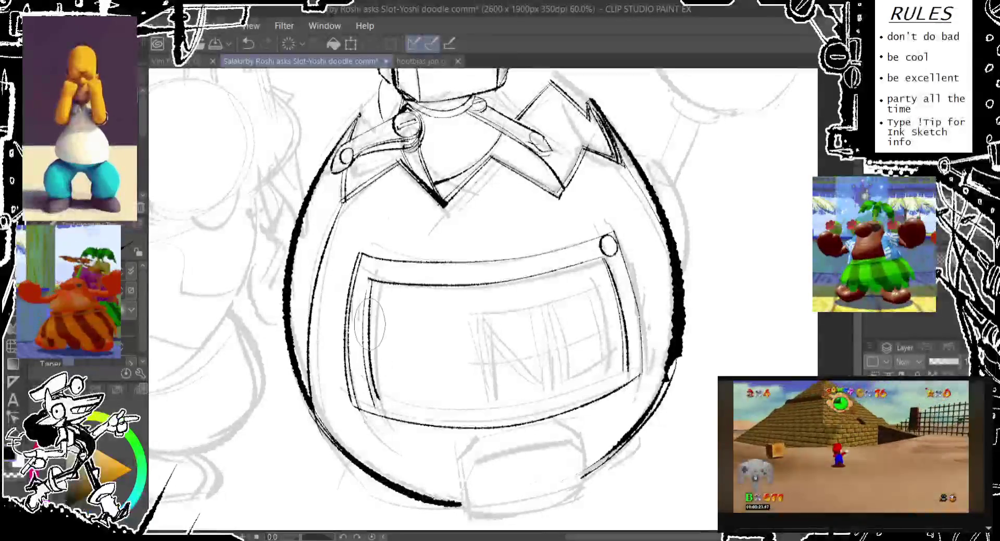
key("ctrl+z")
left_click_drag(372, 281, 370, 411)
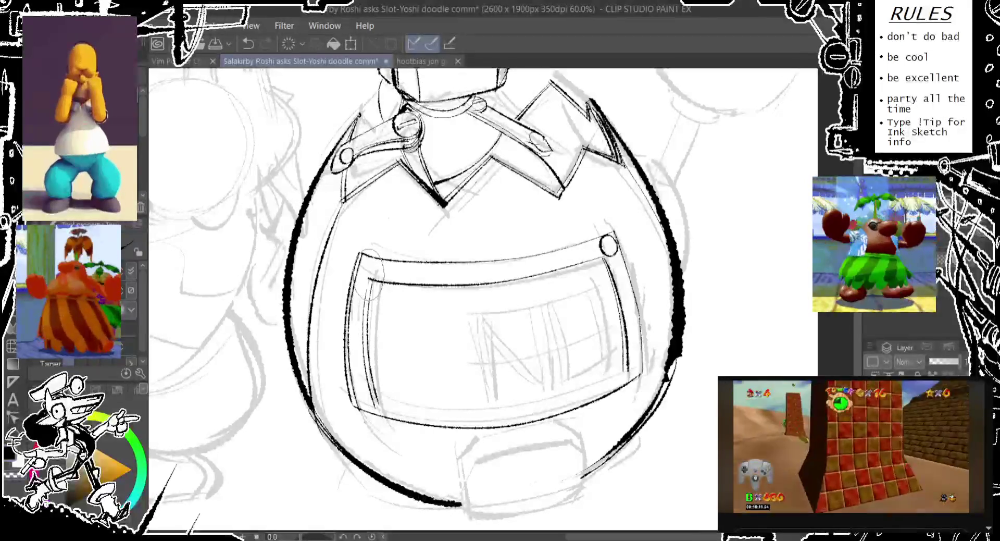
key("ctrl+z")
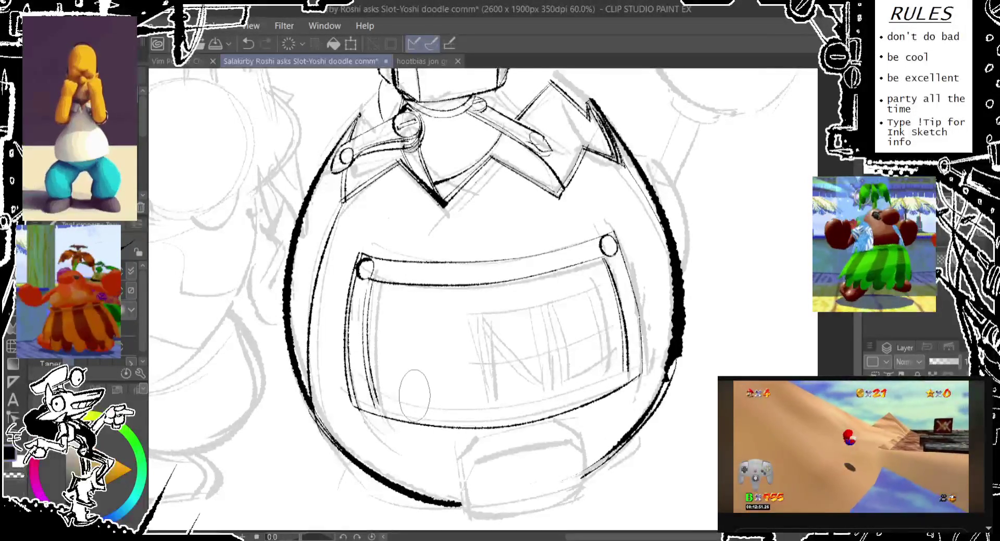
mouse_move(372, 409)
left_mouse_down()
mouse_move(657, 344)
mouse_move(362, 424)
left_mouse_up()
key("ctrl+z")
key("ctrl+z")
left_click_drag(367, 284, 370, 406)
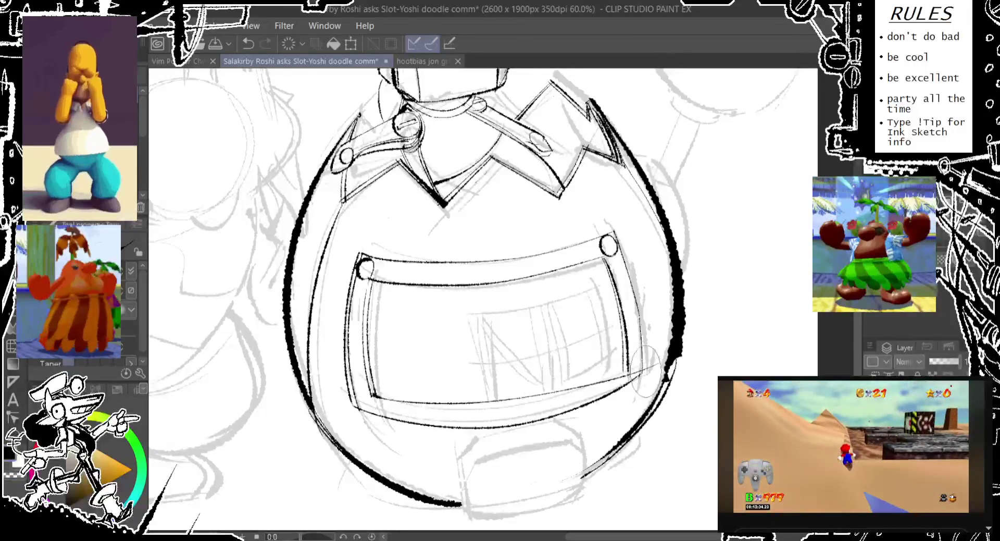
key("ctrl+z")
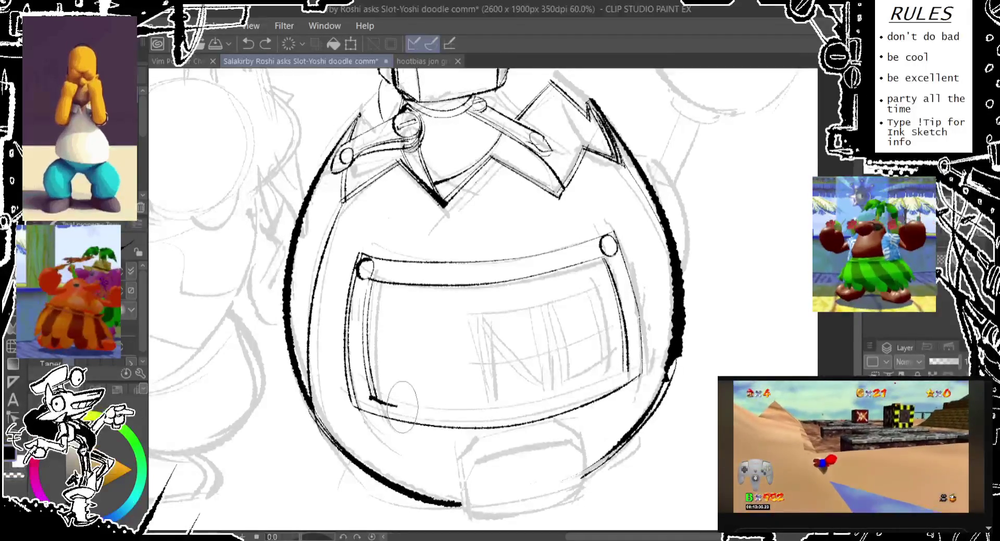
Ink the panel's bottom edge from the lower-left corner in a darker line.
left_click_drag(372, 373, 538, 399)
key("ctrl+z")
left_click_drag(372, 373, 538, 399)
key("ctrl+z")
left_click_drag(364, 389, 512, 396)
key("ctrl+z")
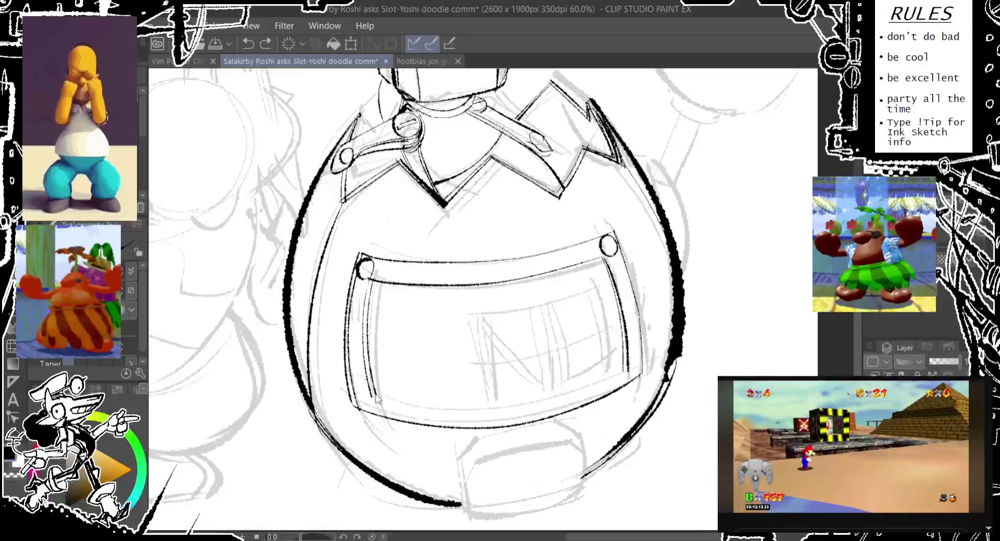
left_click_drag(365, 391, 552, 398)
key("ctrl+z")
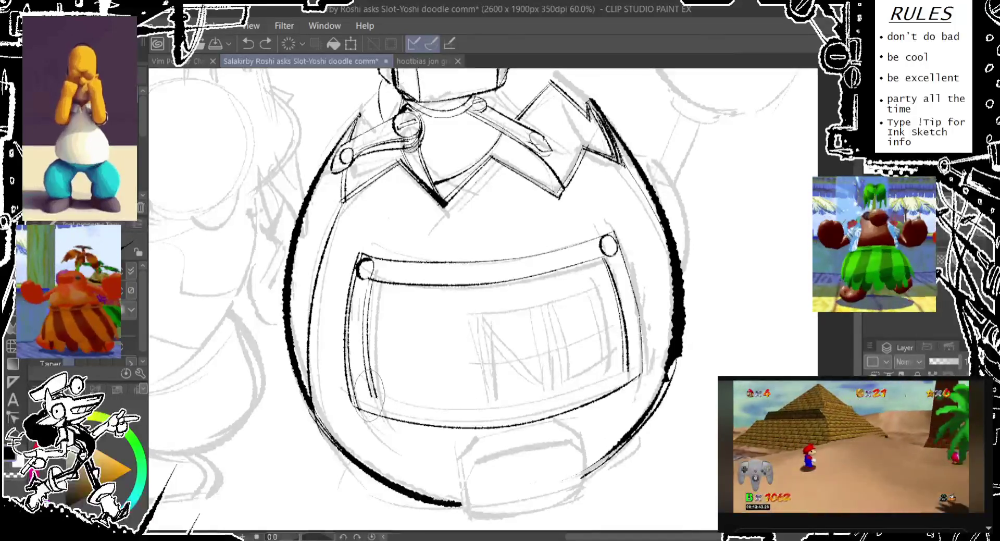
left_click_drag(367, 392, 552, 400)
key("ctrl+z")
left_click_drag(371, 395, 586, 364)
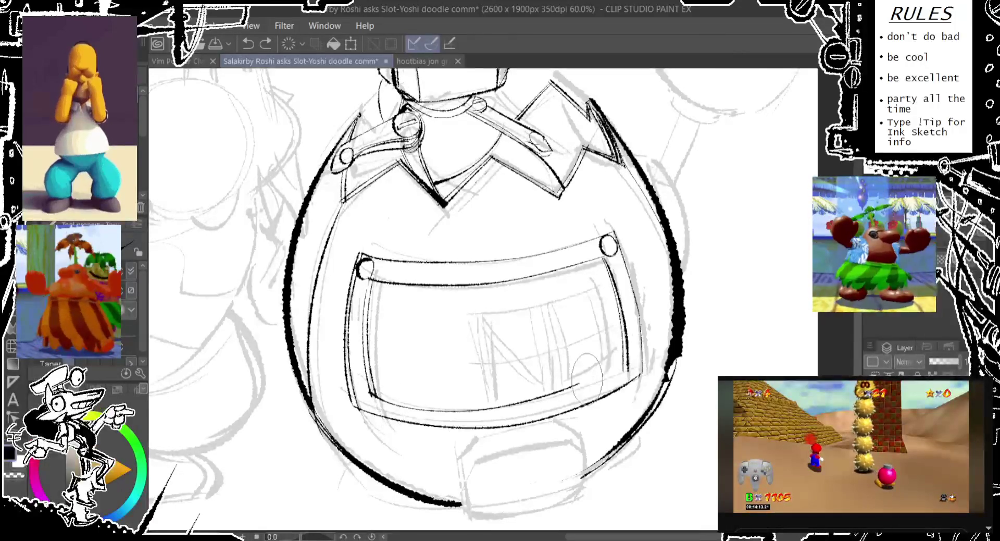
key("ctrl+z")
left_click_drag(370, 394, 553, 401)
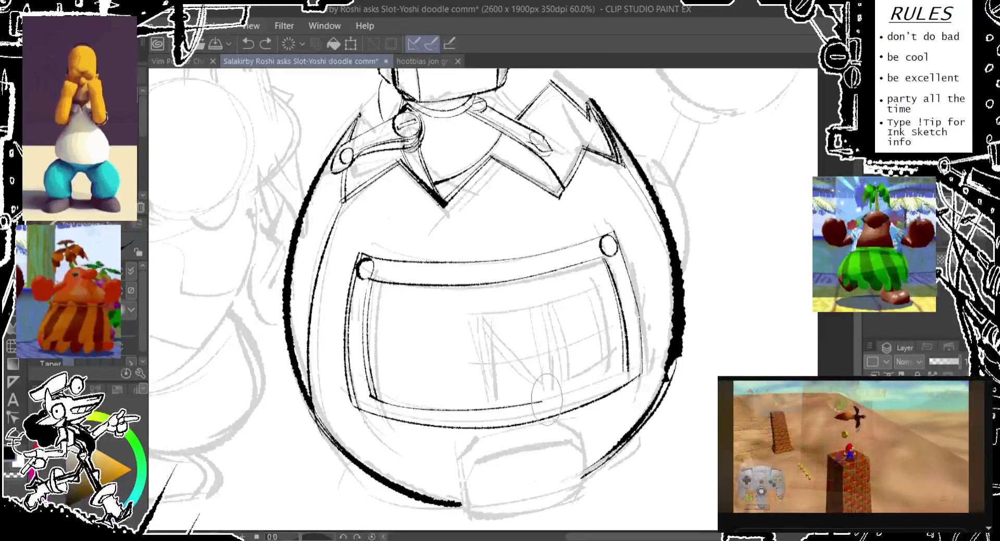
key("ctrl+z")
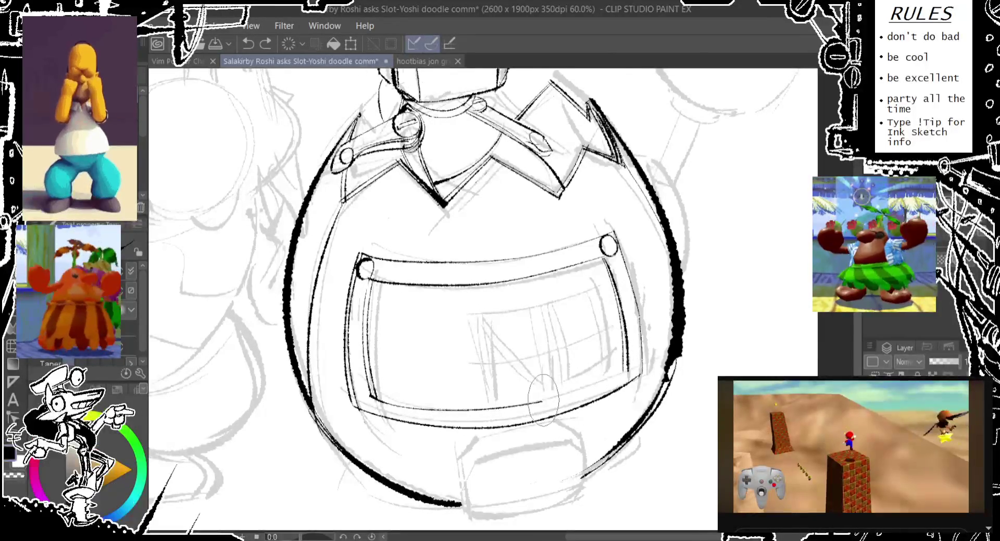
Ink the pocket's bottom edge running into its lower-right corner.
left_click_drag(544, 402, 627, 368)
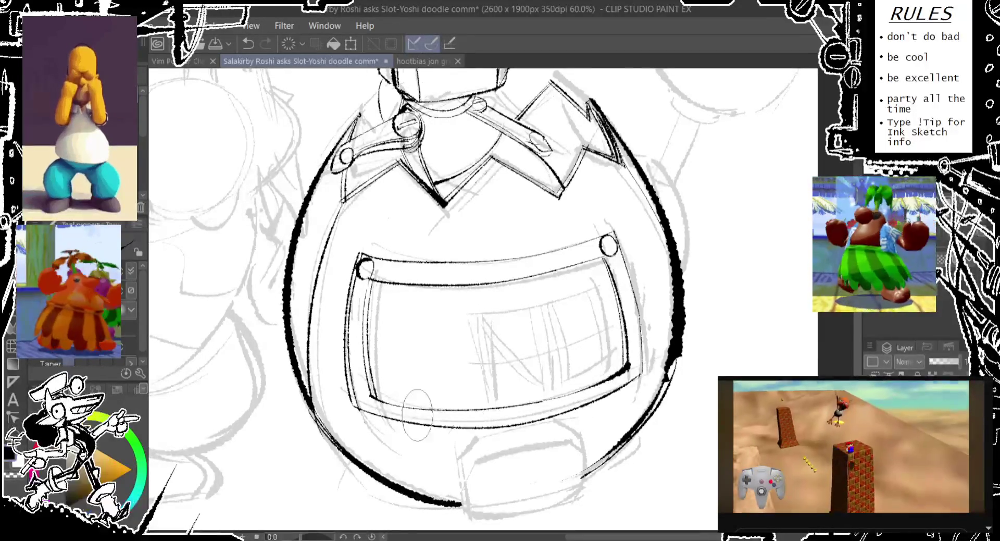
left_click_drag(371, 395, 484, 406)
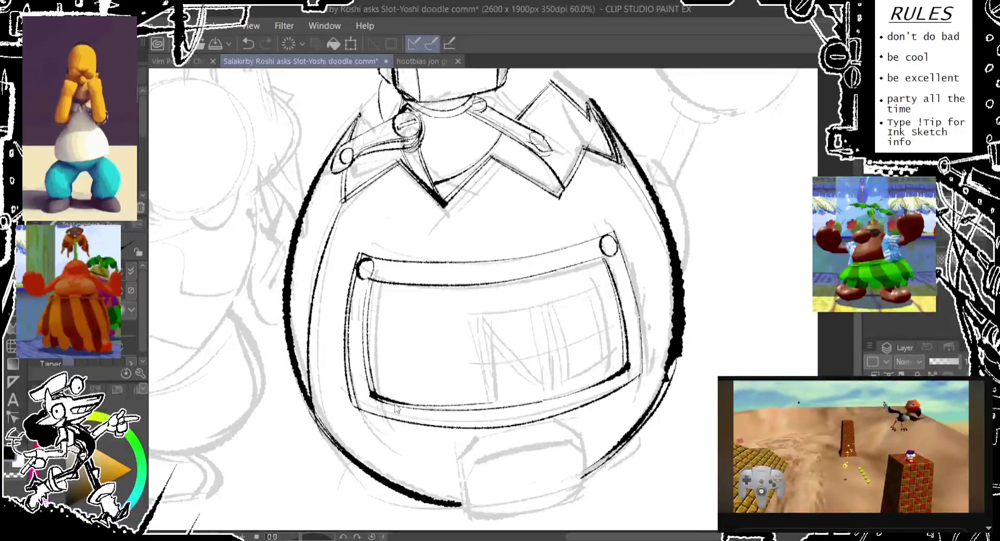
key("ctrl+z")
left_click_drag(371, 395, 479, 405)
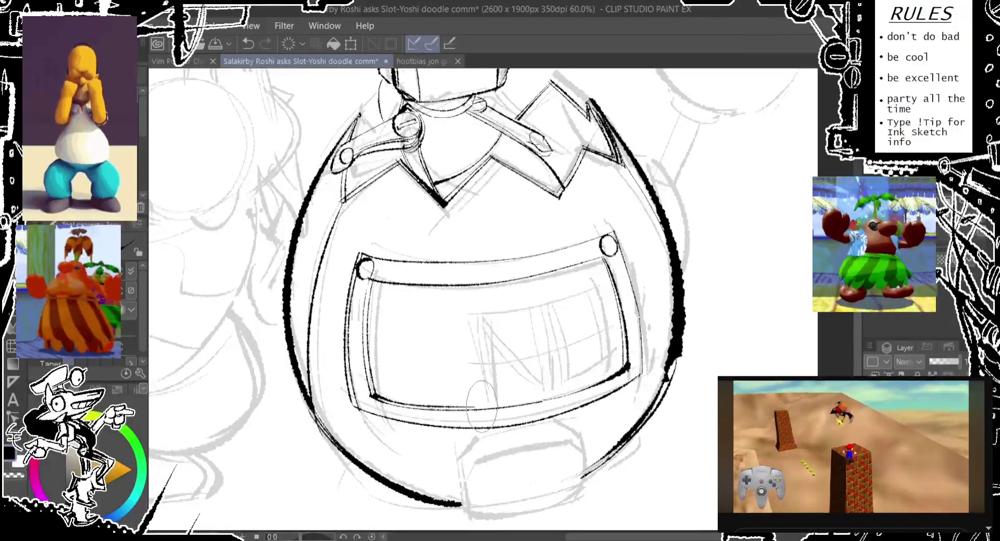
key("ctrl+z")
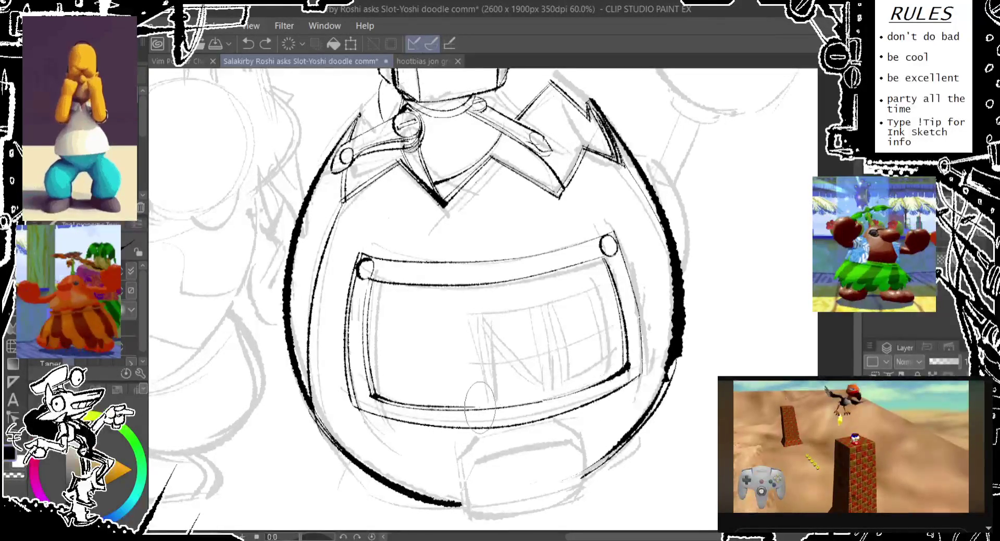
key("ctrl+y")
key("ctrl+z")
left_click_drag(477, 406, 627, 365)
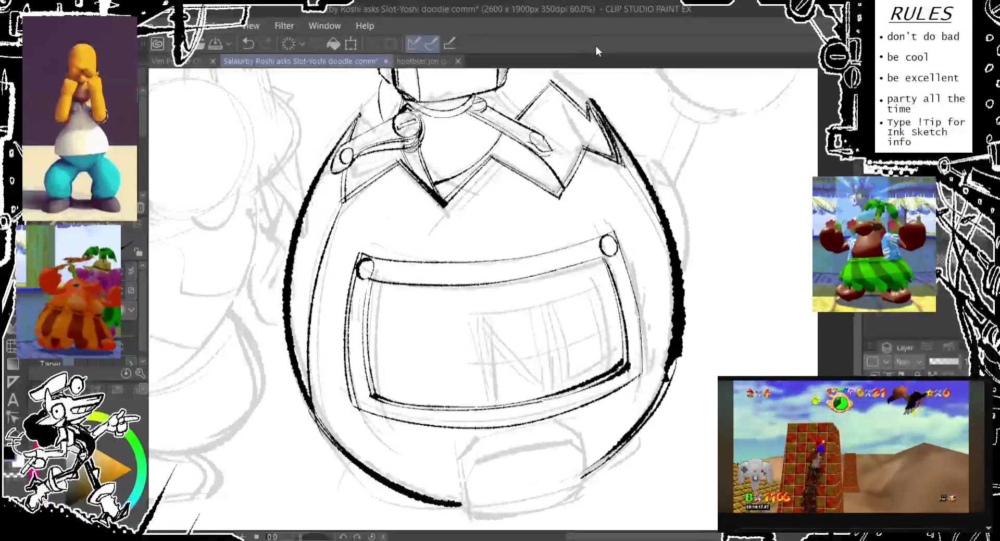
scroll(468, 302, "up", 5)
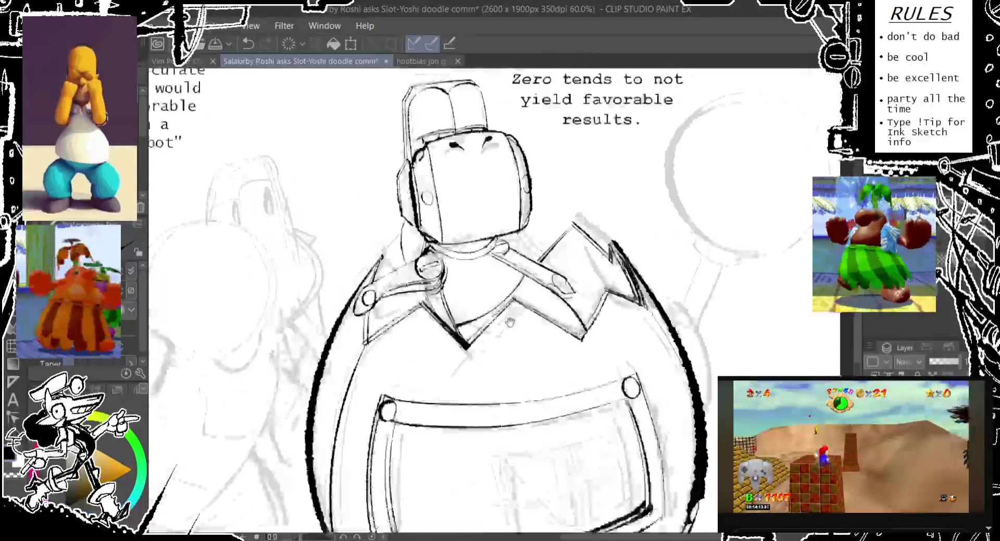
Sketch a faint oval on the right neck strap below the head, comparing attempts with undo/redo.
mouse_move(497, 305)
left_mouse_down()
mouse_move(482, 296)
mouse_move(461, 365)
mouse_move(456, 294)
mouse_move(474, 312)
mouse_move(452, 315)
mouse_move(501, 277)
left_mouse_up()
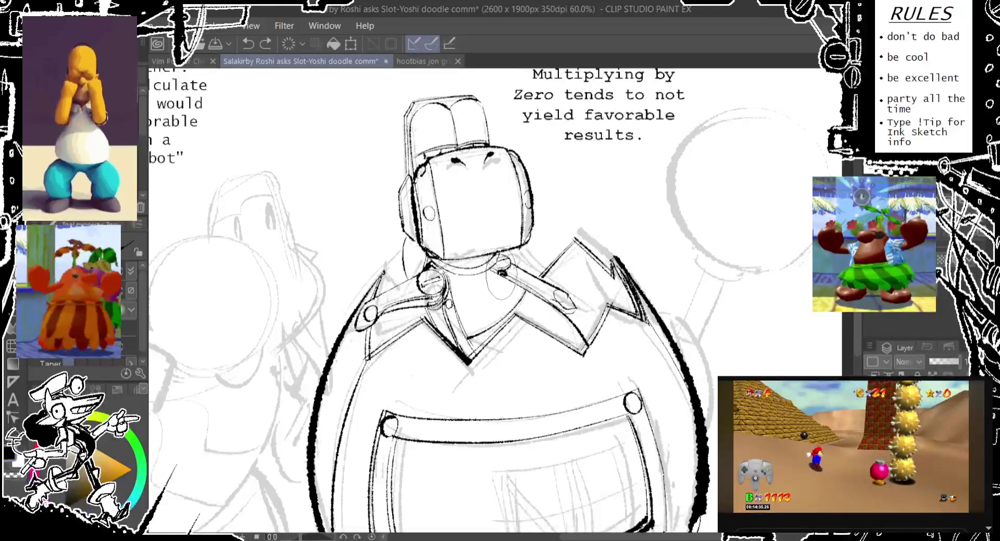
mouse_move(502, 277)
left_mouse_down()
mouse_move(479, 341)
mouse_move(552, 302)
left_mouse_up()
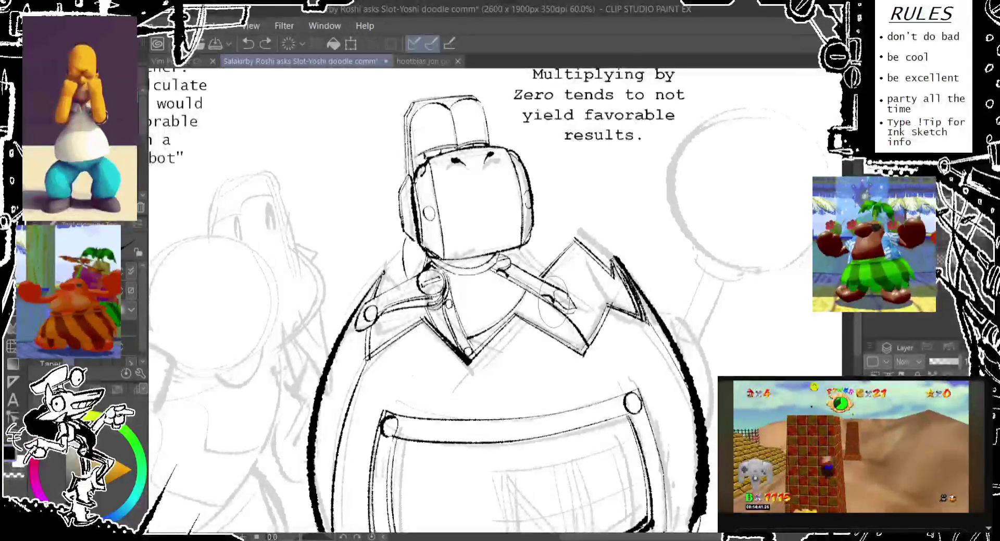
key("ctrl+z")
key("ctrl+z")
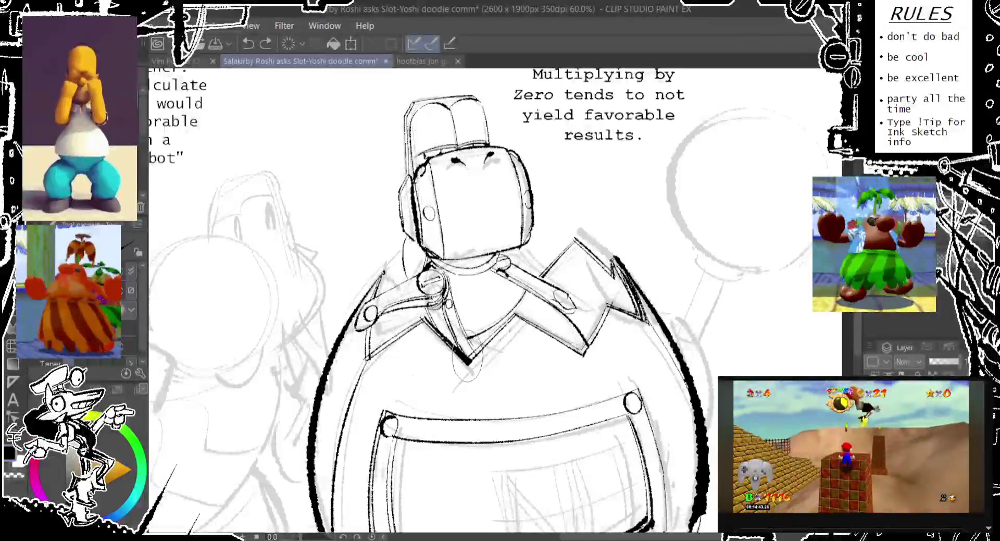
key("ctrl+y")
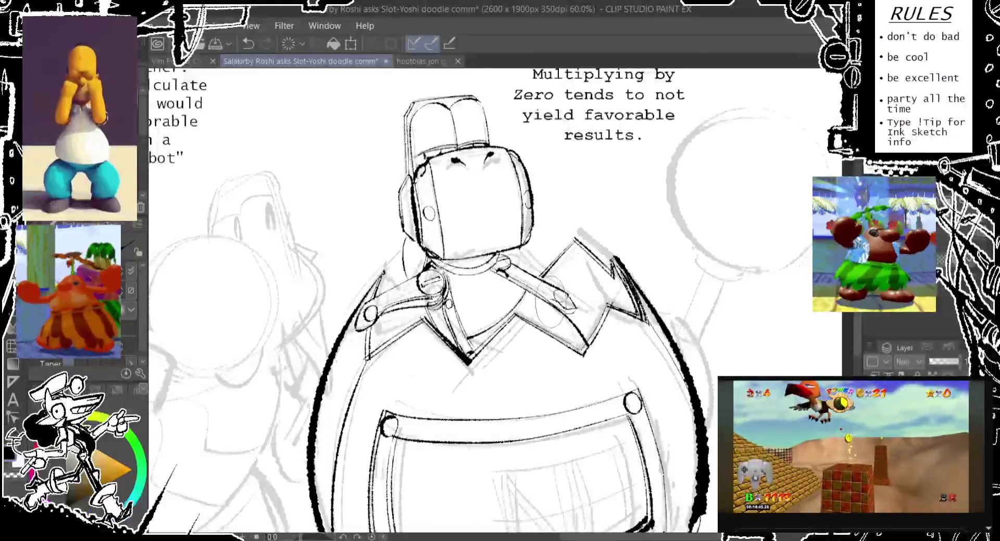
key("ctrl+y")
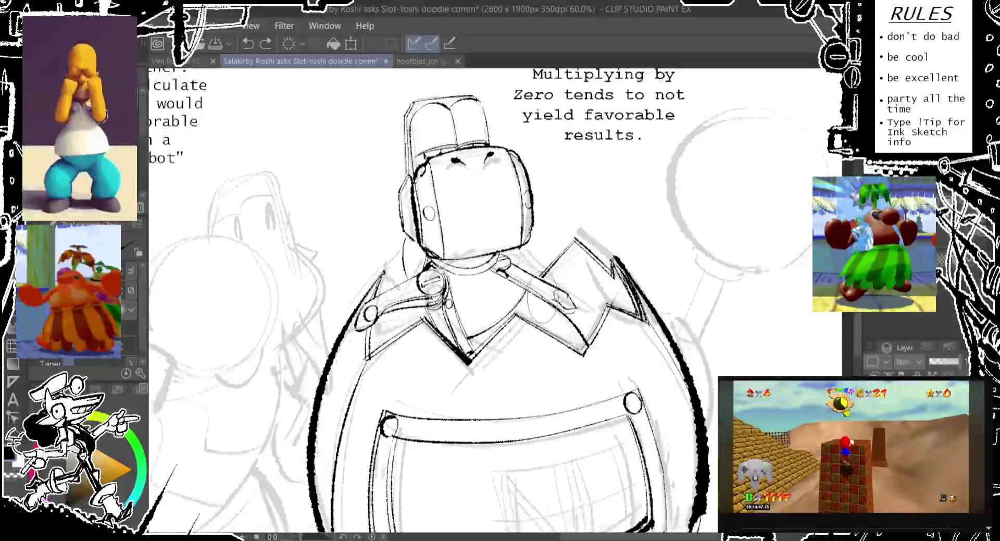
left_click_drag(560, 297, 579, 339)
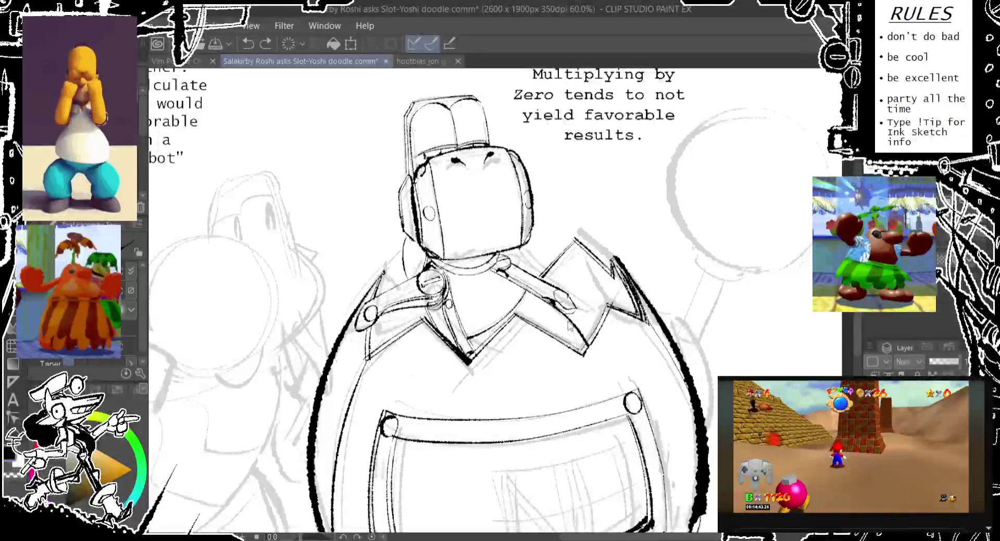
key("ctrl+z")
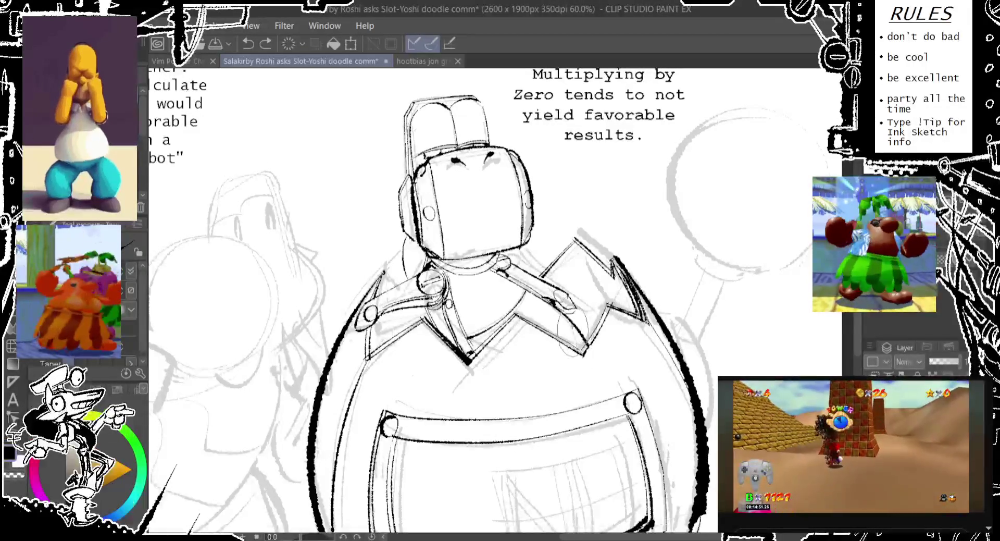
key("ctrl+y")
key("ctrl+z")
key("ctrl+y")
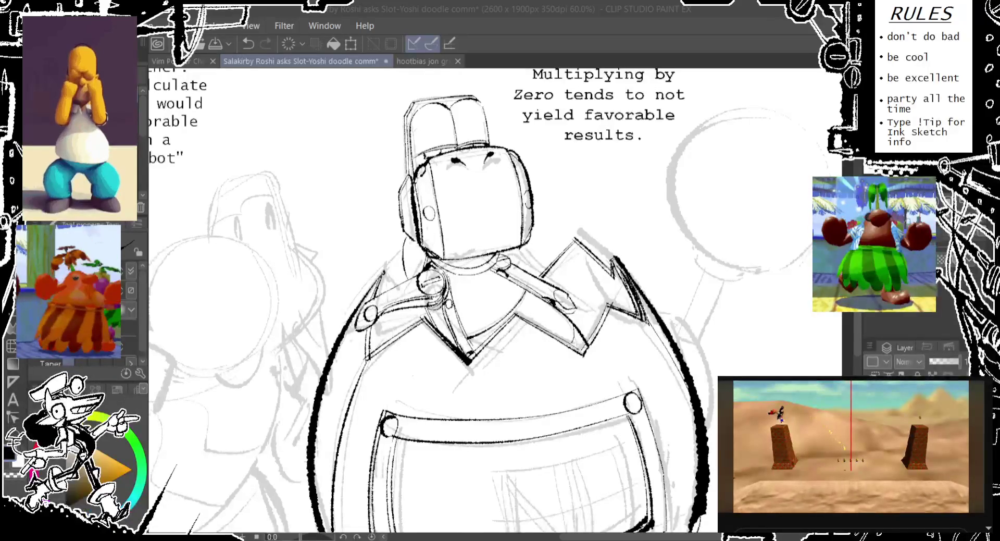
scroll(495, 302, "up", 1)
mouse_move(489, 138)
left_mouse_down()
mouse_move(471, 179)
mouse_move(492, 187)
left_mouse_up()
key("ctrl+z")
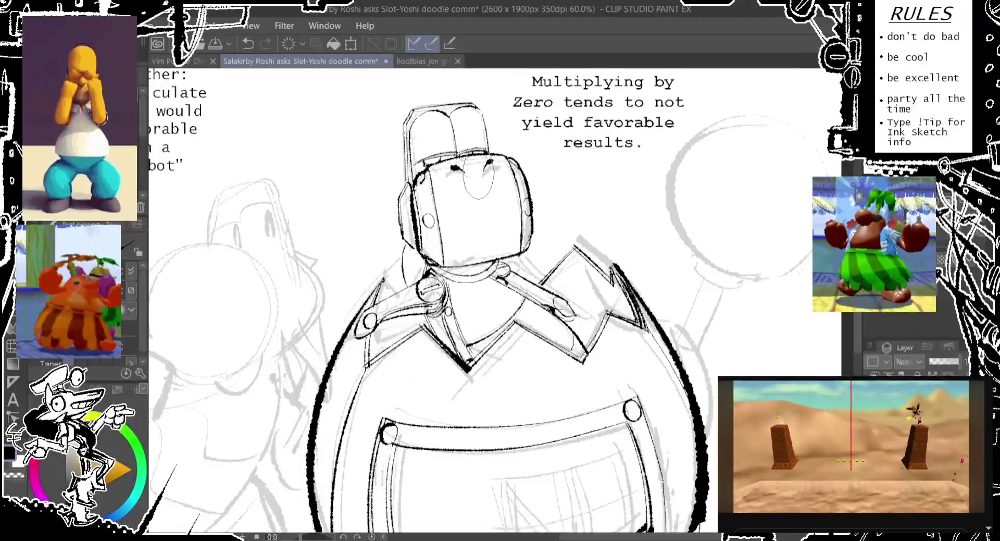
left_click_drag(487, 154, 471, 151)
key("ctrl+z")
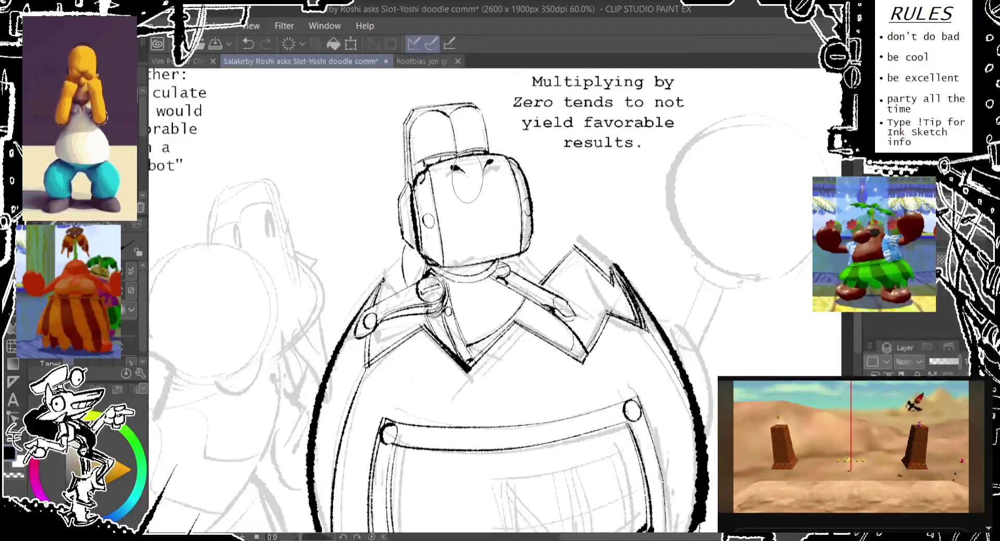
mouse_move(403, 167)
left_mouse_down()
mouse_move(397, 216)
mouse_move(417, 271)
left_mouse_up()
key("ctrl+z")
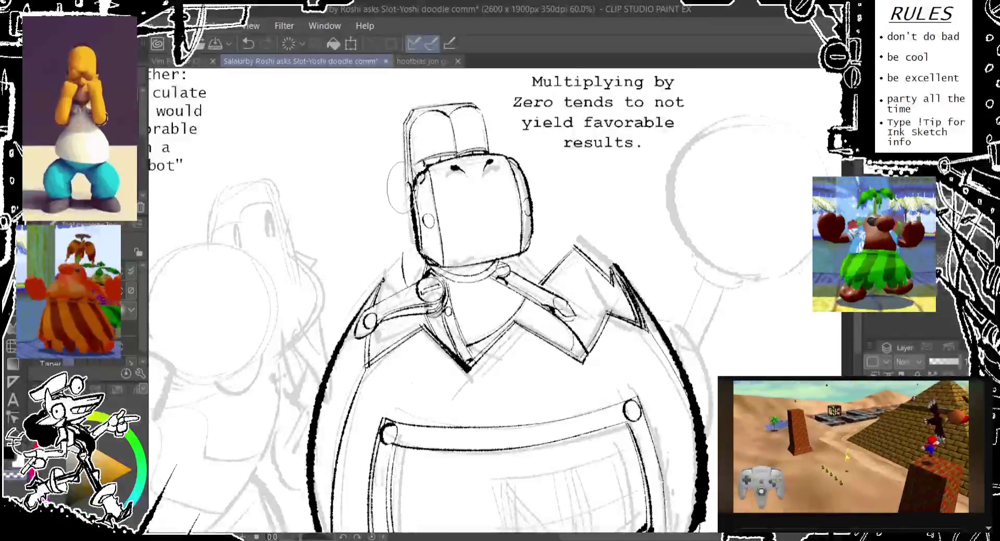
key("ctrl+z")
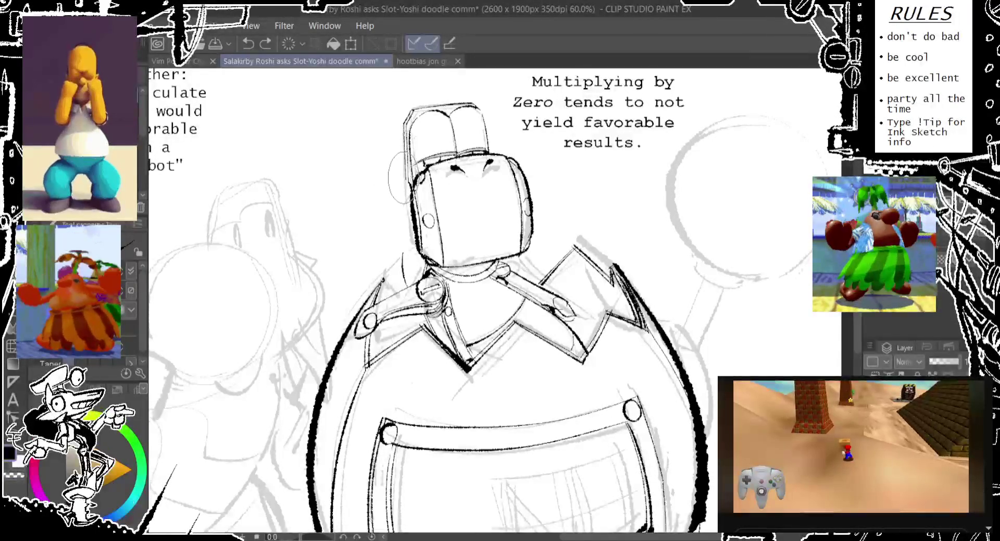
key("ctrl+z")
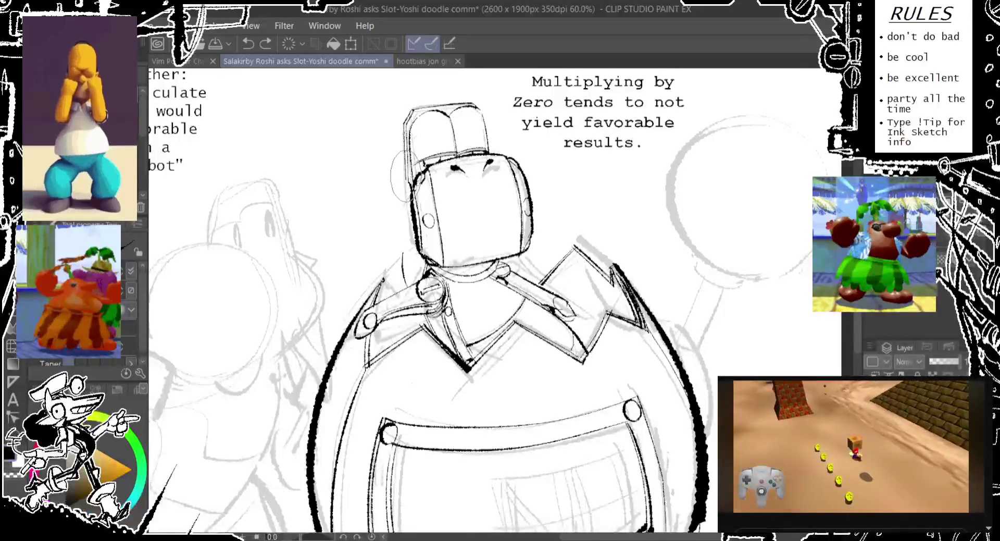
left_click_drag(411, 151, 400, 199)
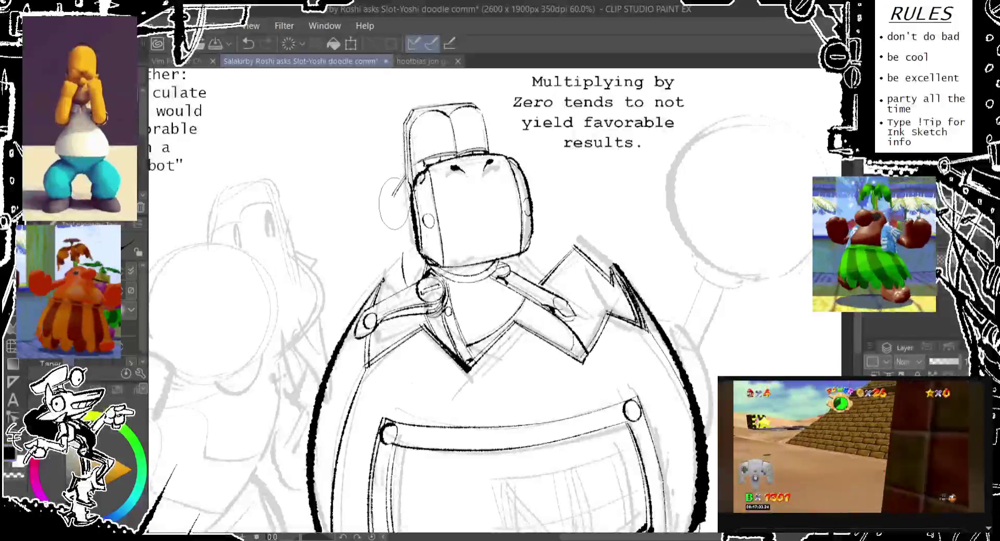
left_click_drag(401, 226, 412, 271)
key("ctrl+z")
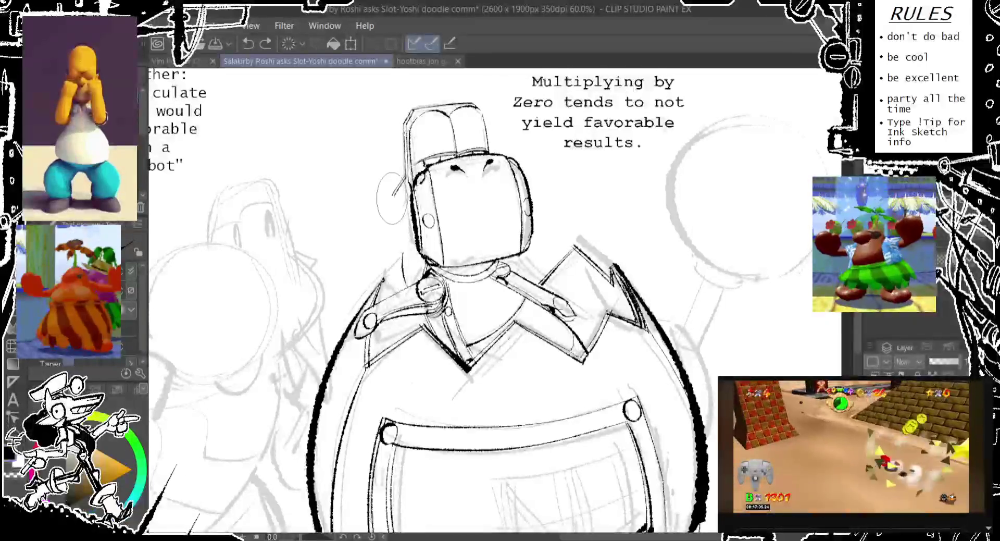
left_click_drag(398, 185, 396, 234)
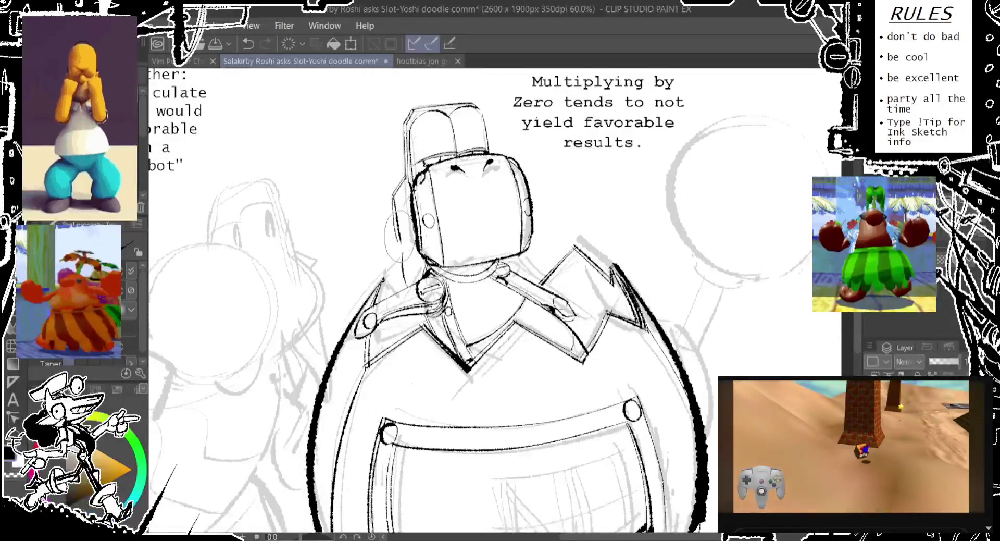
key("ctrl+z")
mouse_move(411, 232)
left_mouse_down()
mouse_move(406, 273)
mouse_move(399, 268)
left_mouse_up()
key("ctrl+z")
left_click_drag(412, 229, 412, 273)
key("ctrl+z")
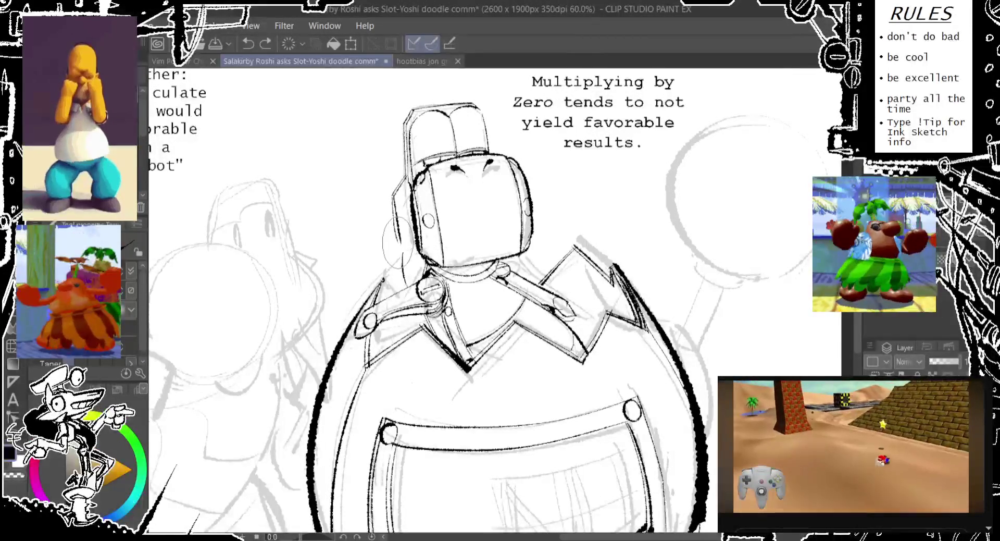
key("ctrl+z")
left_click_drag(425, 229, 427, 265)
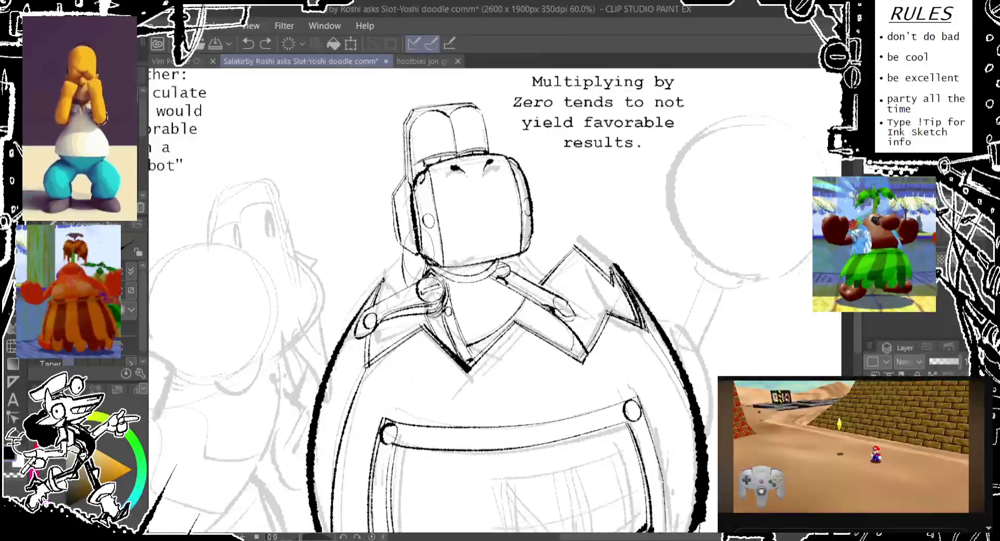
left_click_drag(492, 160, 482, 174)
key("ctrl+z")
left_click_drag(508, 219, 513, 260)
key("ctrl+z")
left_click_drag(508, 209, 492, 211)
key("ctrl+z")
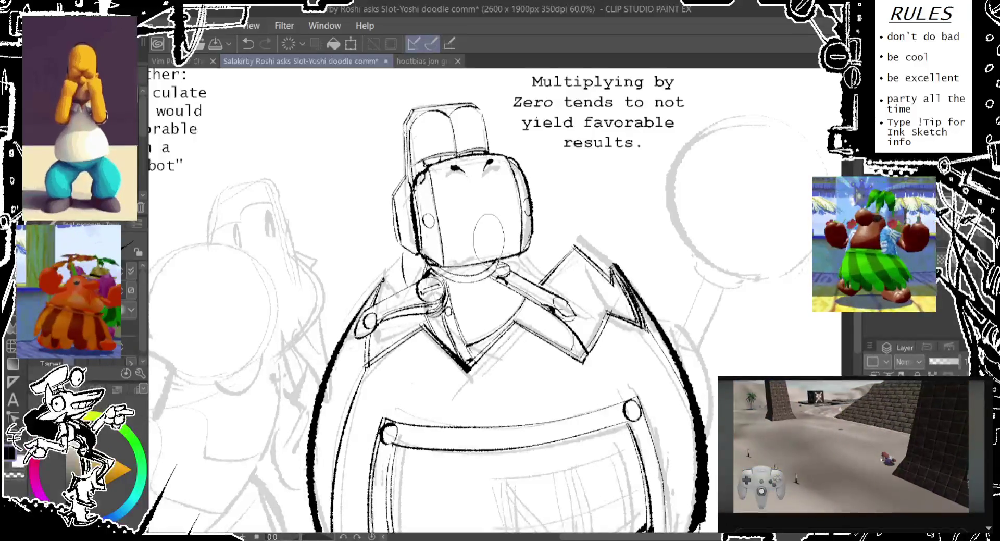
key("ctrl+z")
left_click_drag(395, 263, 404, 313)
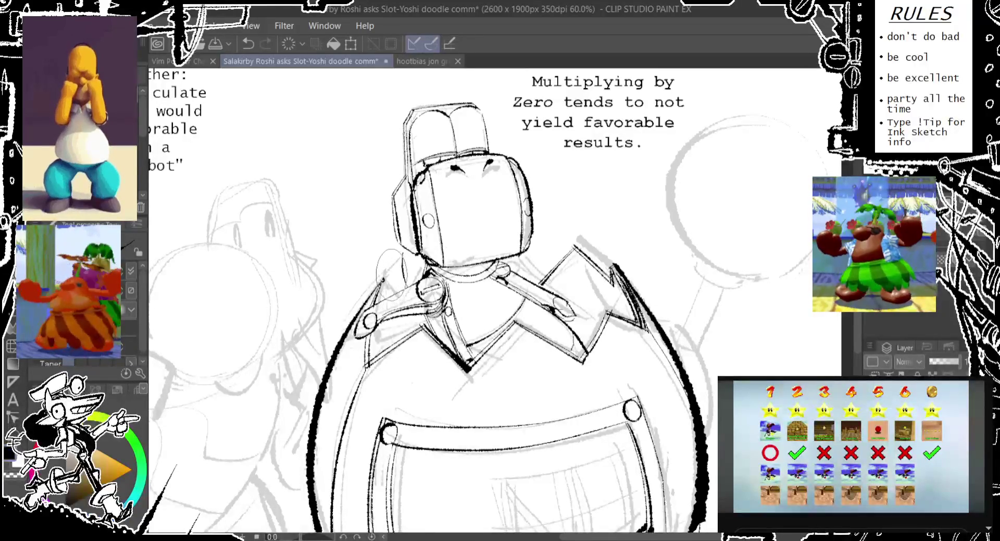
left_click_drag(369, 358, 414, 223)
scroll(395, 270, "down", 3)
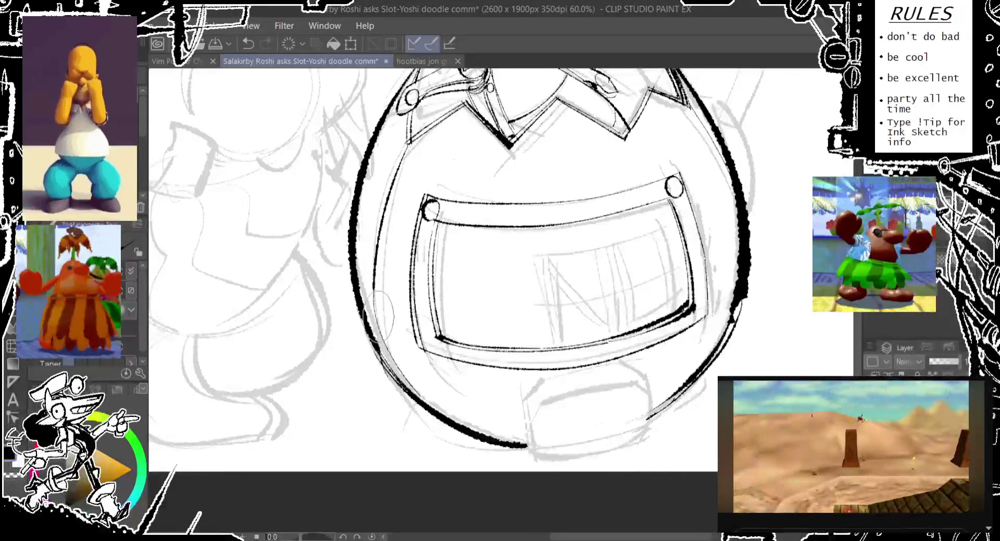
Ink short strokes along the lower-left body outline and lower belly, undoing stray ones.
left_click_drag(373, 292, 412, 396)
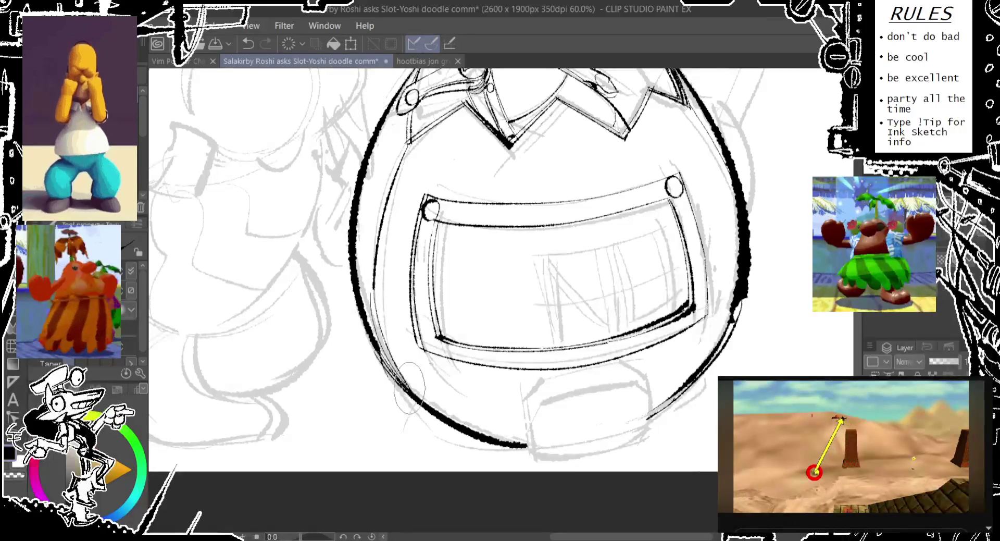
left_click_drag(371, 313, 416, 412)
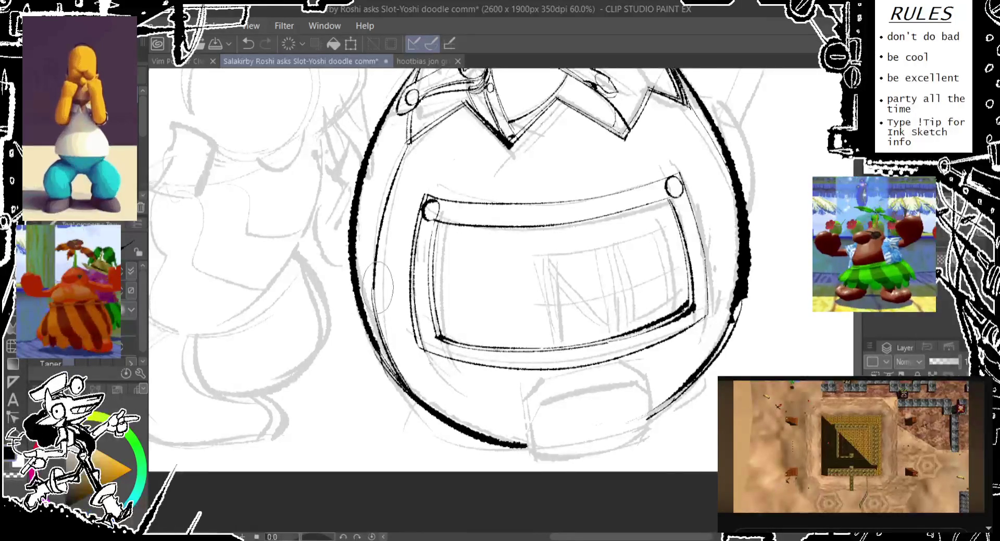
left_click_drag(383, 287, 411, 284)
key("ctrl+z")
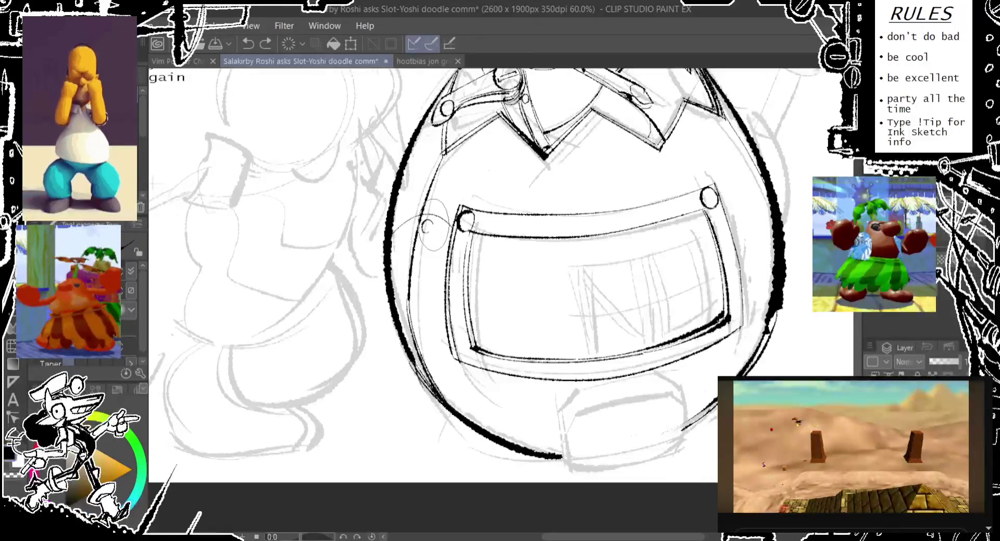
left_click(426, 225)
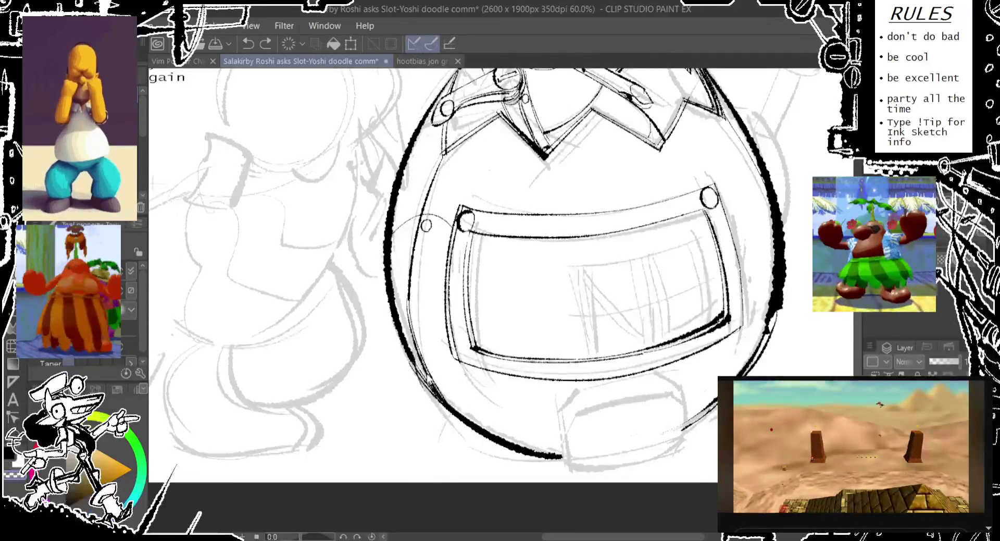
key("ctrl+z")
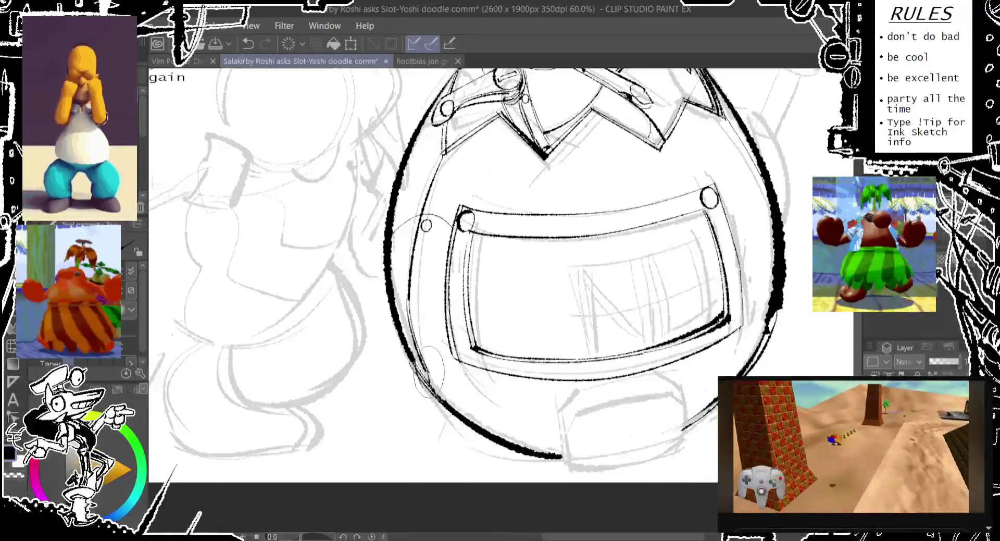
left_click_drag(428, 376, 433, 386)
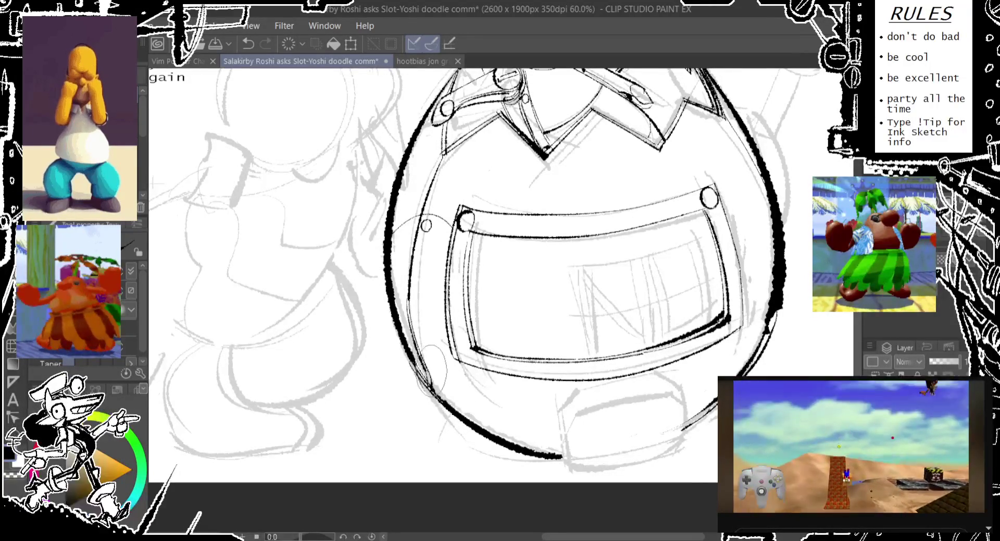
key("ctrl+z")
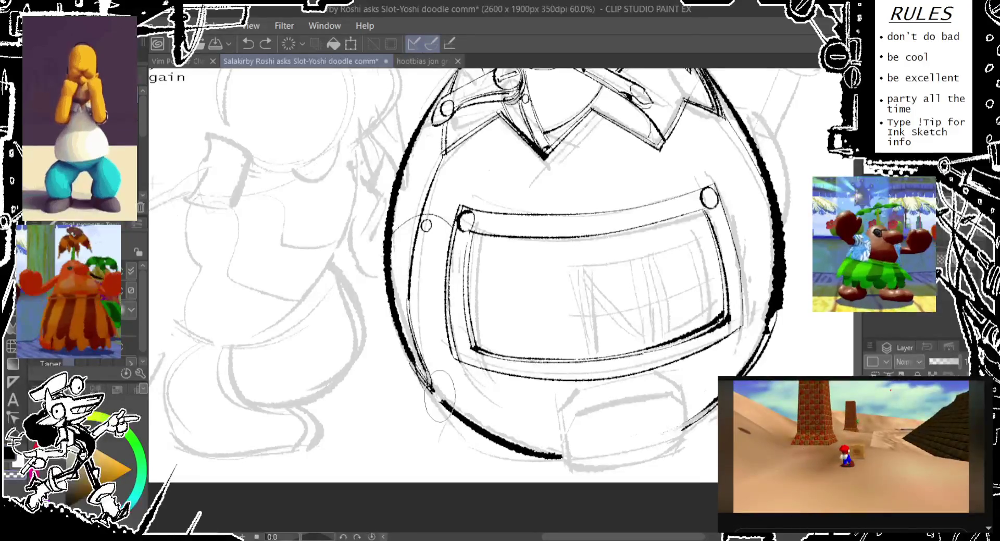
key("ctrl+z")
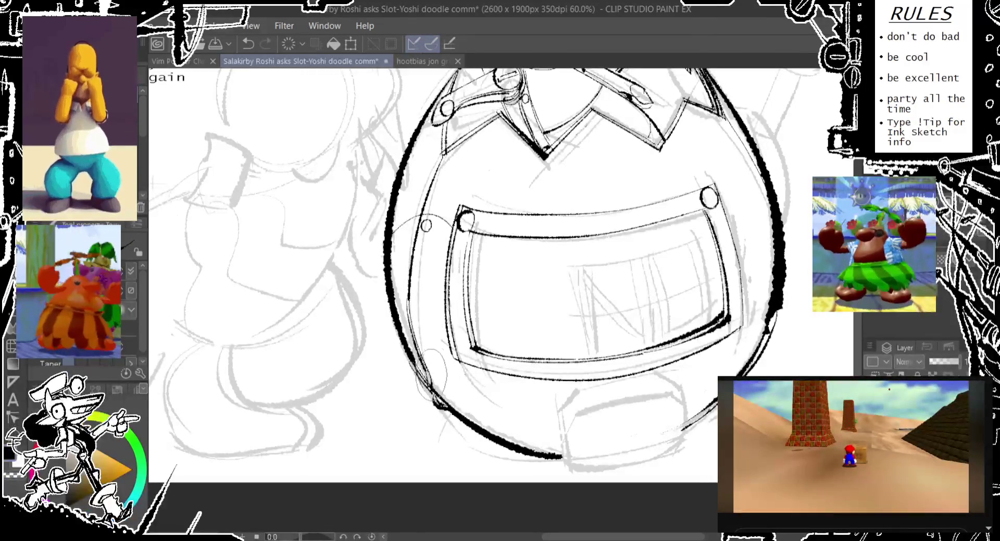
left_click_drag(437, 391, 451, 406)
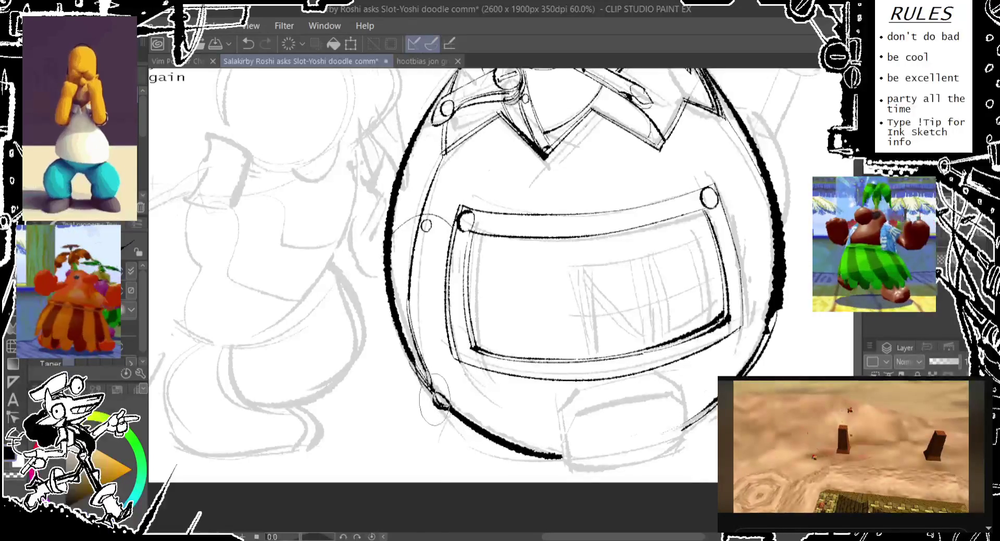
Center the belly plate and ink small rivet circles at its lower-left and lower-right corners.
left_click_drag(424, 330, 437, 366)
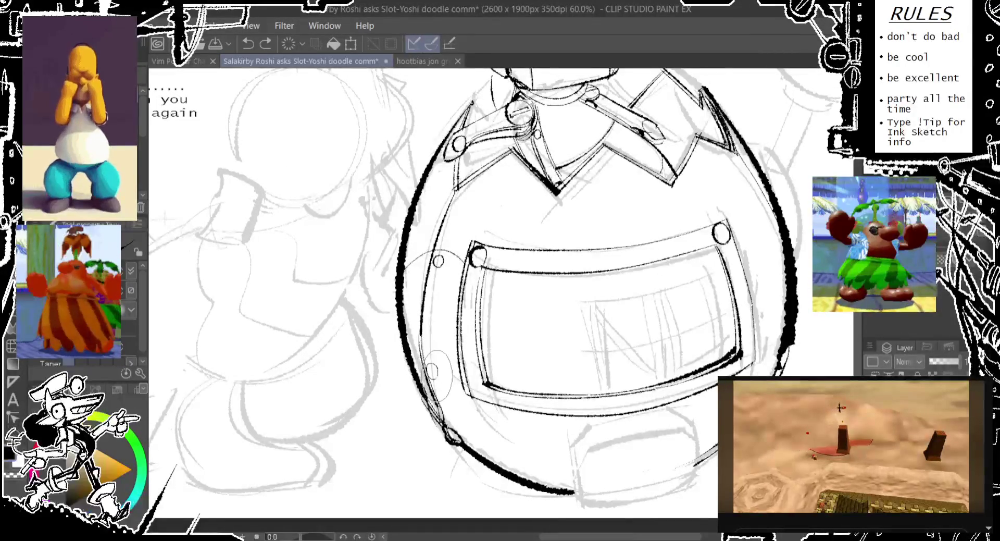
left_click_drag(553, 274, 522, 282)
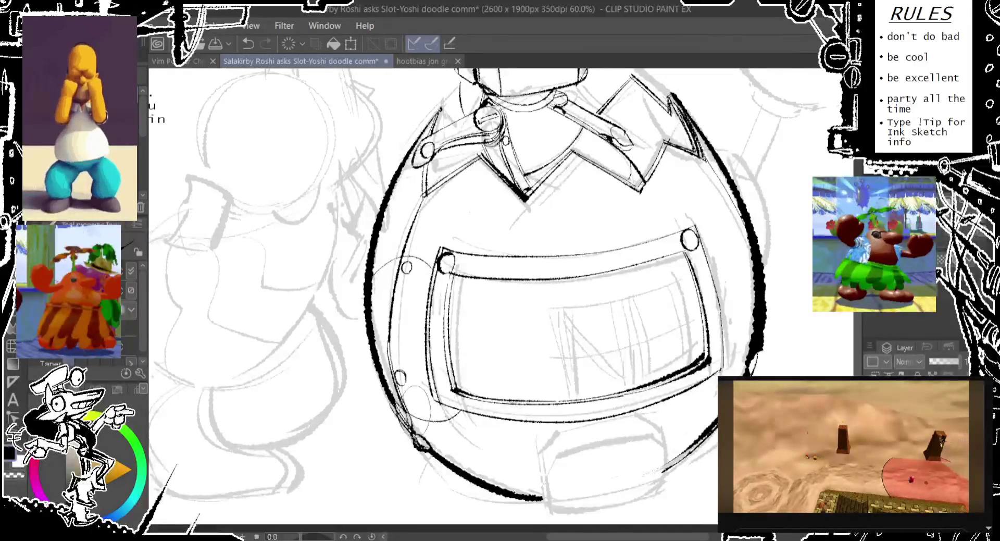
left_click_drag(561, 259, 412, 292)
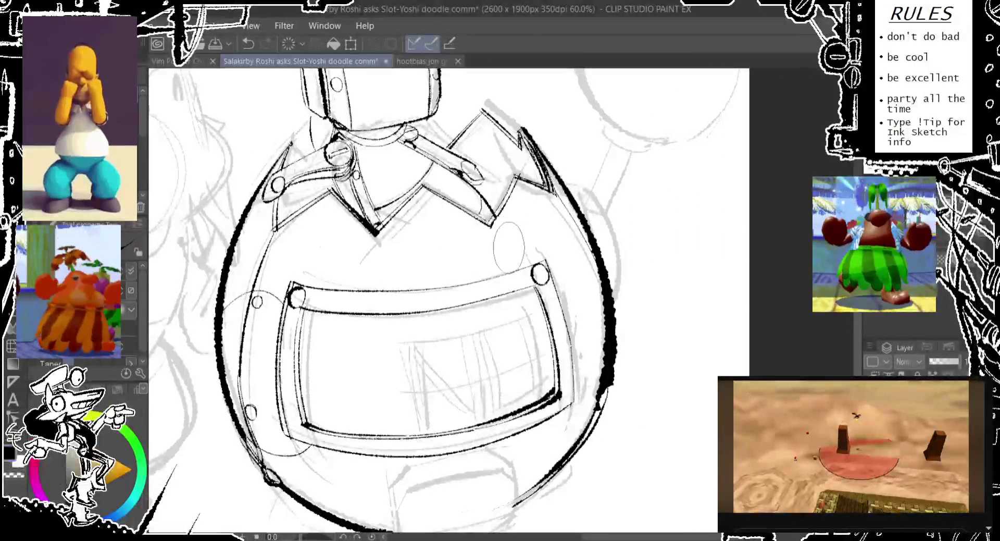
left_click_drag(292, 420, 294, 433)
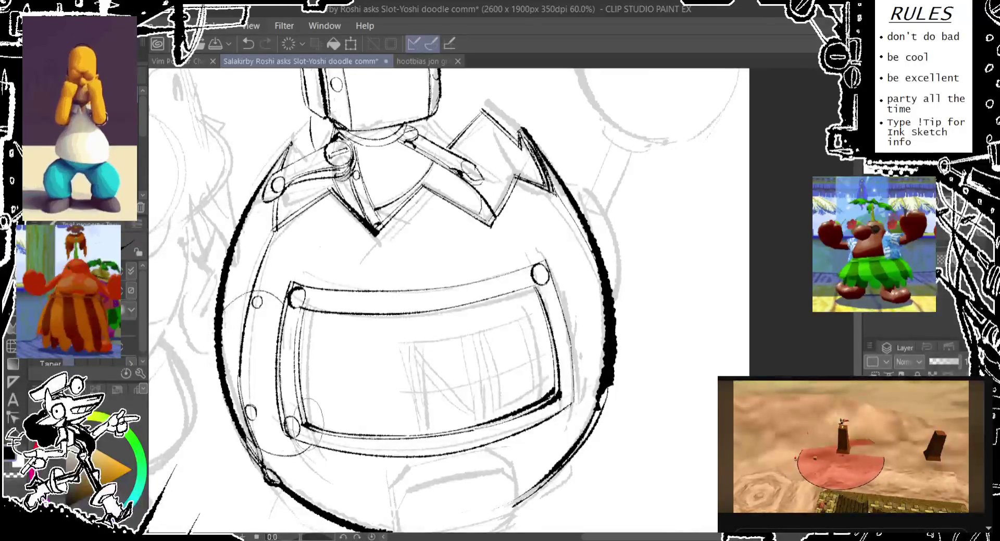
left_click_drag(562, 385, 571, 404)
key("ctrl+z")
key("ctrl+z")
key("ctrl+z")
key("ctrl+z")
key("ctrl+z")
key("ctrl+z")
left_click_drag(534, 302, 564, 354)
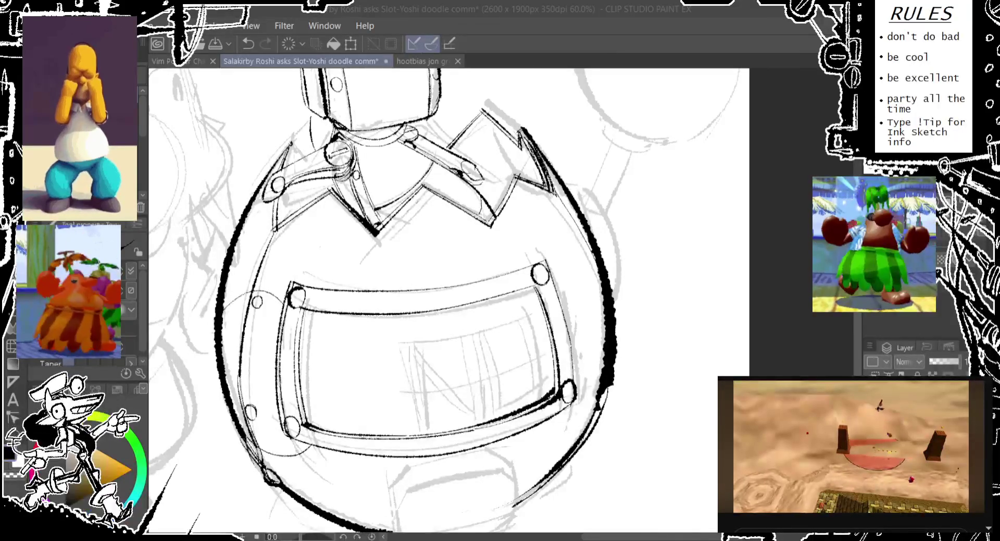
scroll(448, 302, "up", 5)
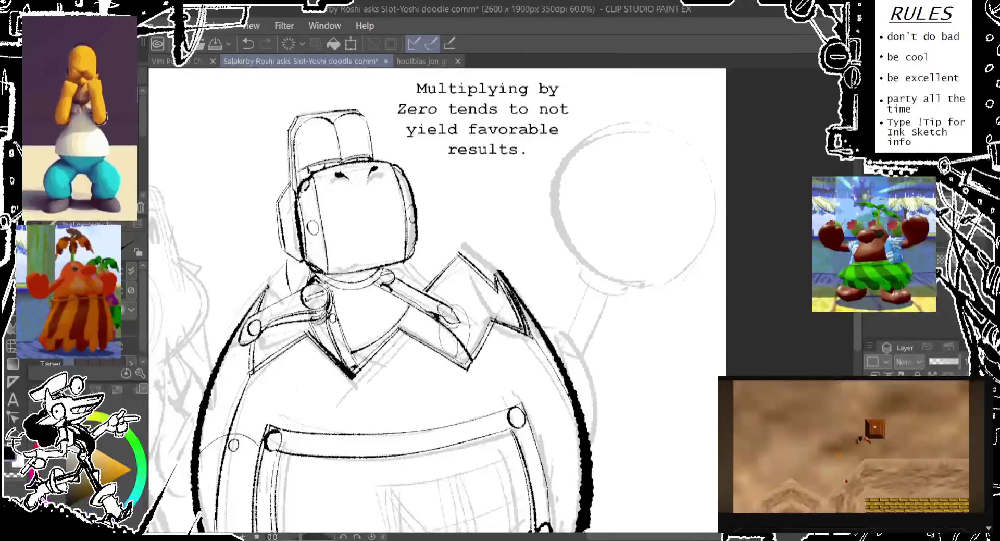
Sketch and undo guide circles at and below the collar while repositioning the view.
left_click_drag(484, 328, 496, 371)
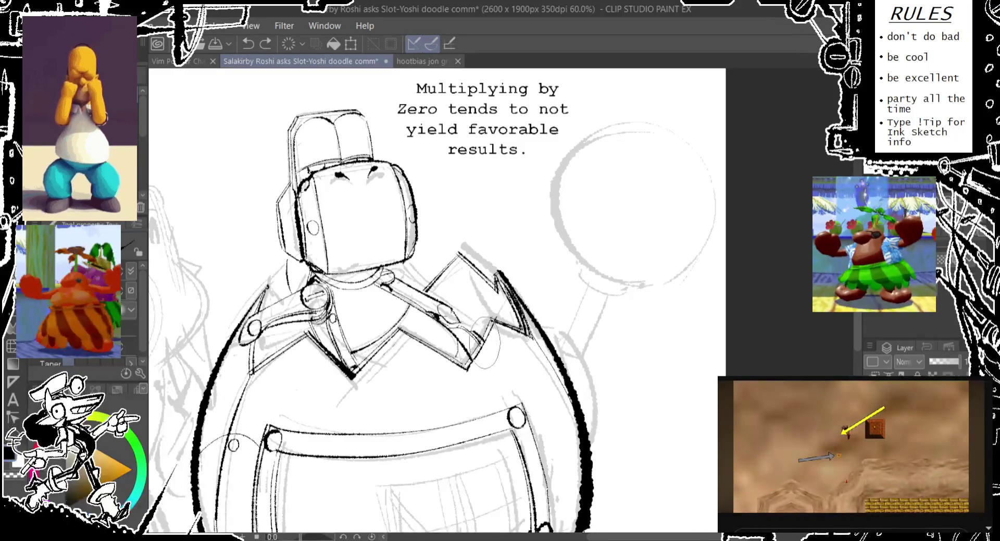
key("ctrl+z")
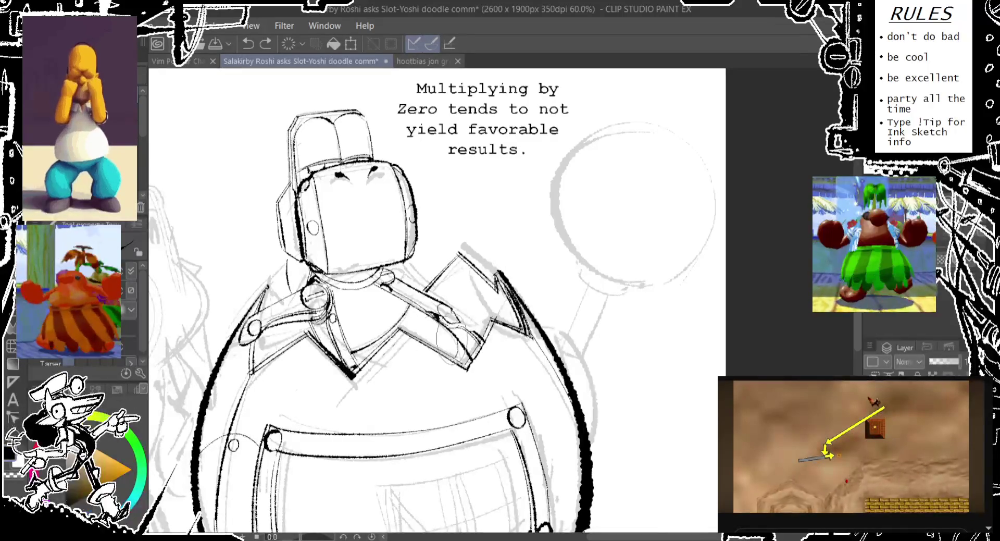
left_click_drag(313, 356, 344, 411)
scroll(333, 365, "down", 1)
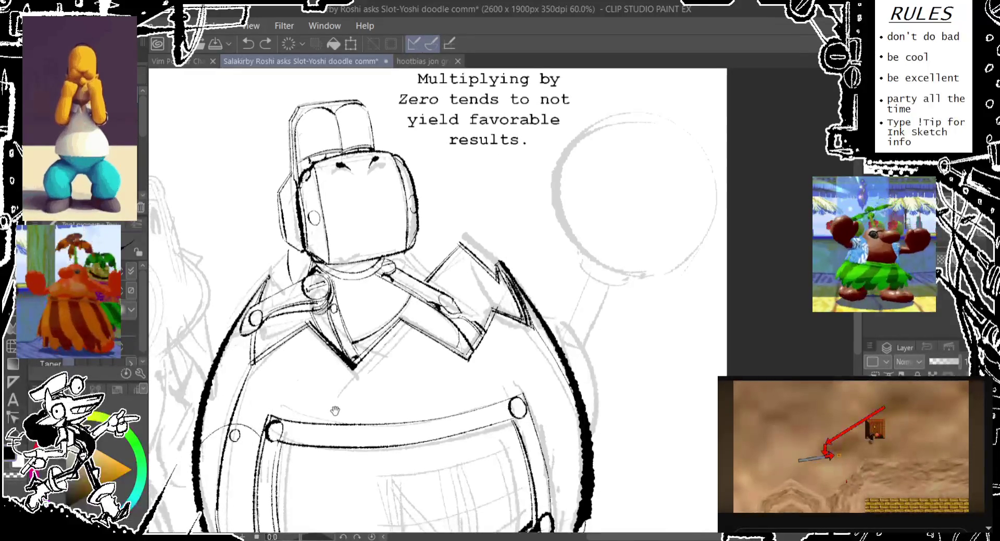
key("ctrl+z")
left_click_drag(315, 347, 343, 375)
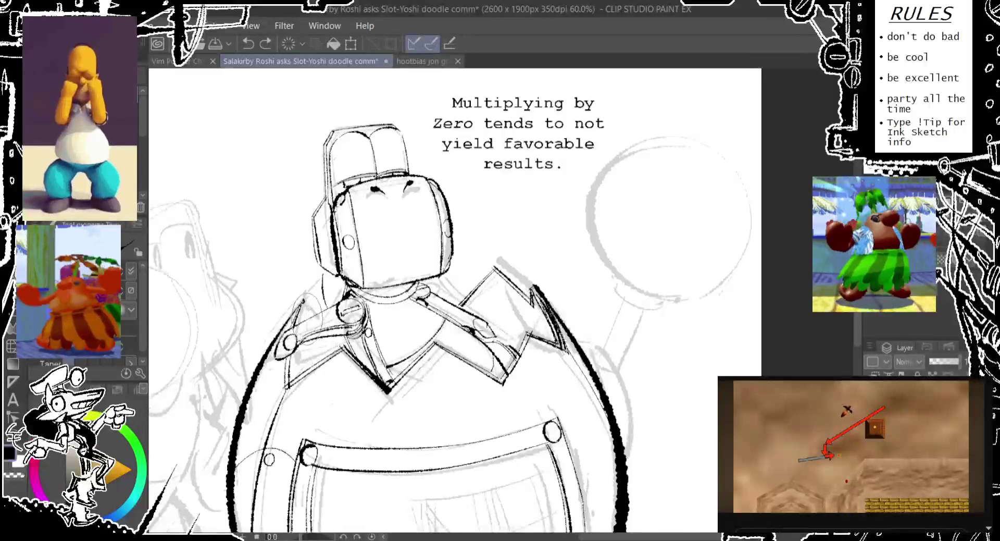
left_click_drag(310, 318, 312, 318)
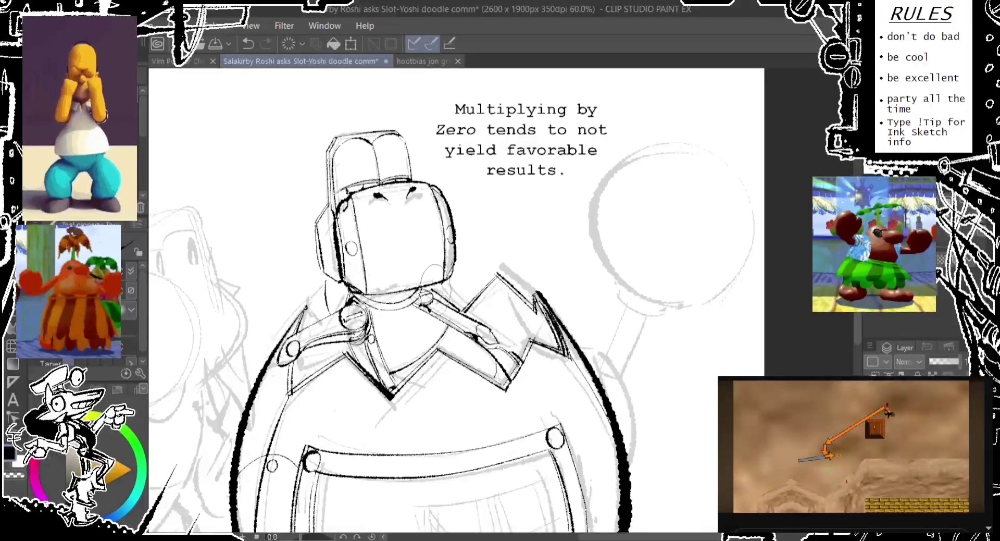
Retry the collar ellipse further right, comparing versions with undo and redo.
left_click_drag(424, 265, 438, 291)
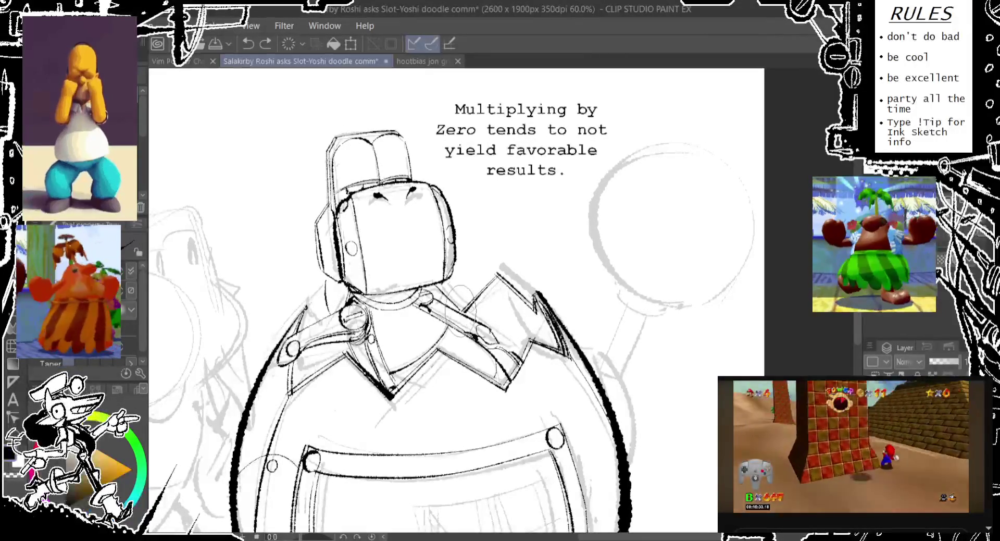
key("ctrl+z")
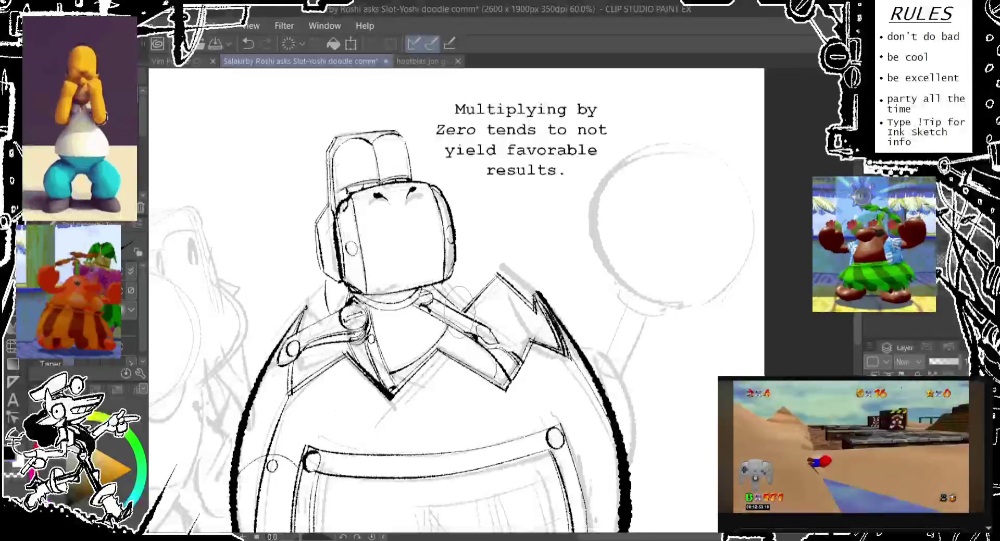
key("ctrl+y")
key("ctrl+z")
left_click_drag(446, 284, 471, 333)
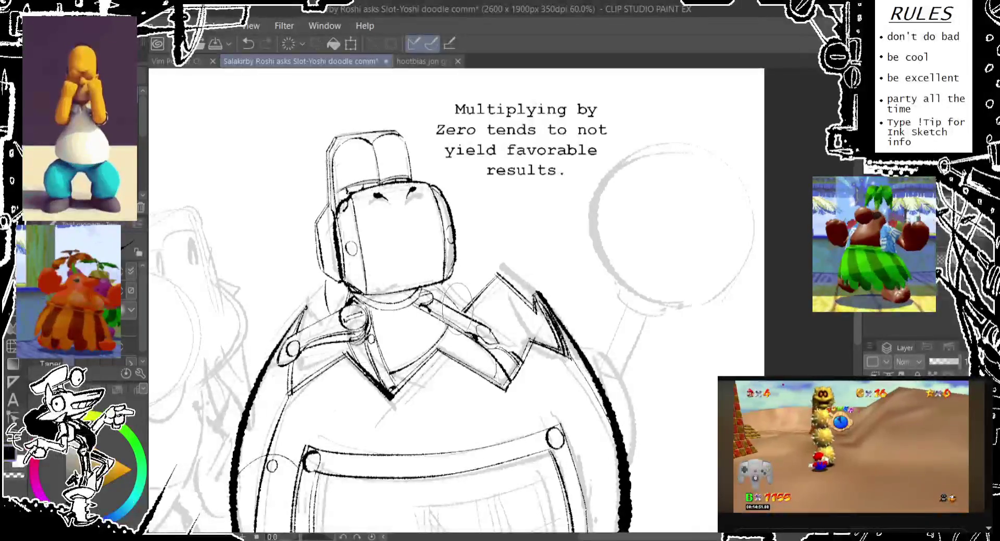
key("ctrl+z")
left_click_drag(417, 312, 446, 326)
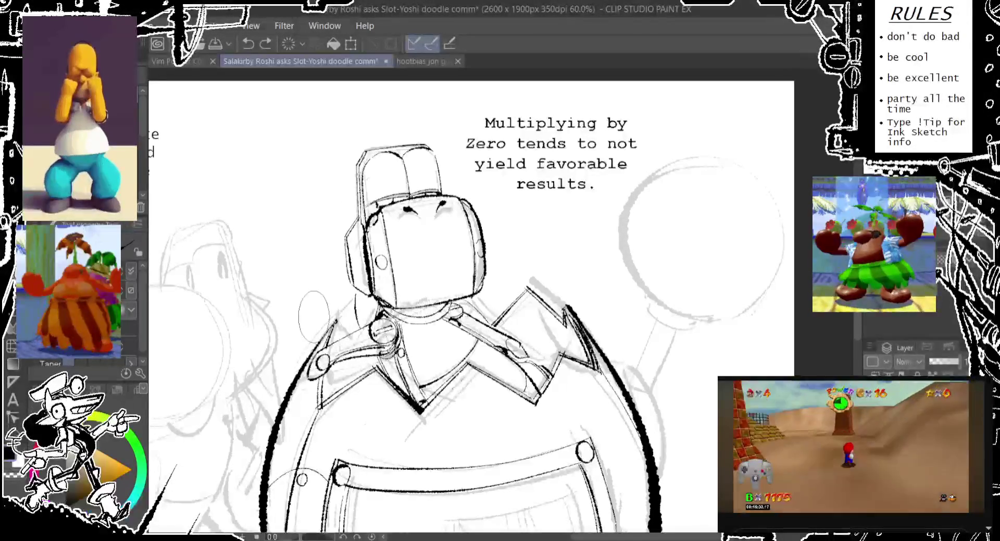
key("ctrl+z")
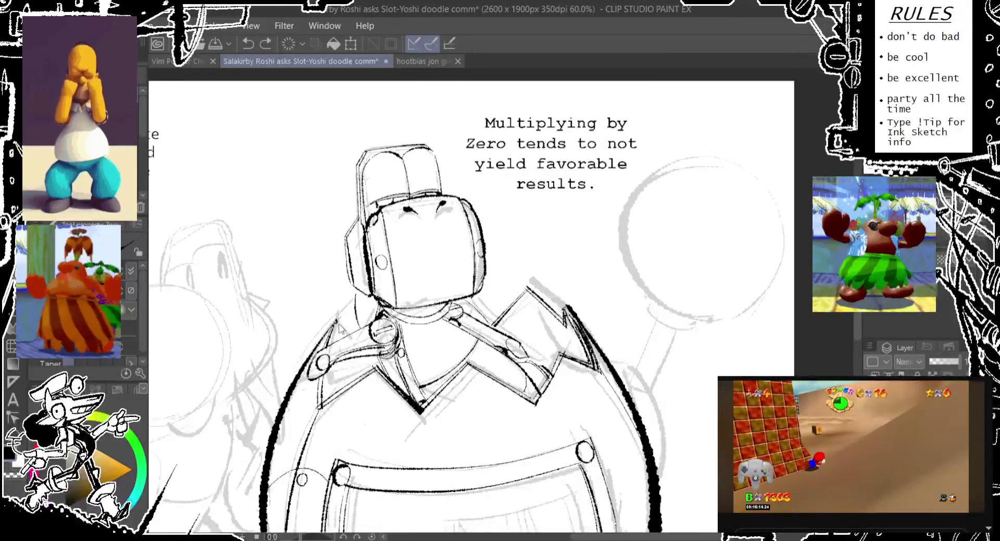
Sketch lines over the left collar strap, undo them, and pan down to the belly plate.
left_click_drag(302, 363, 326, 323)
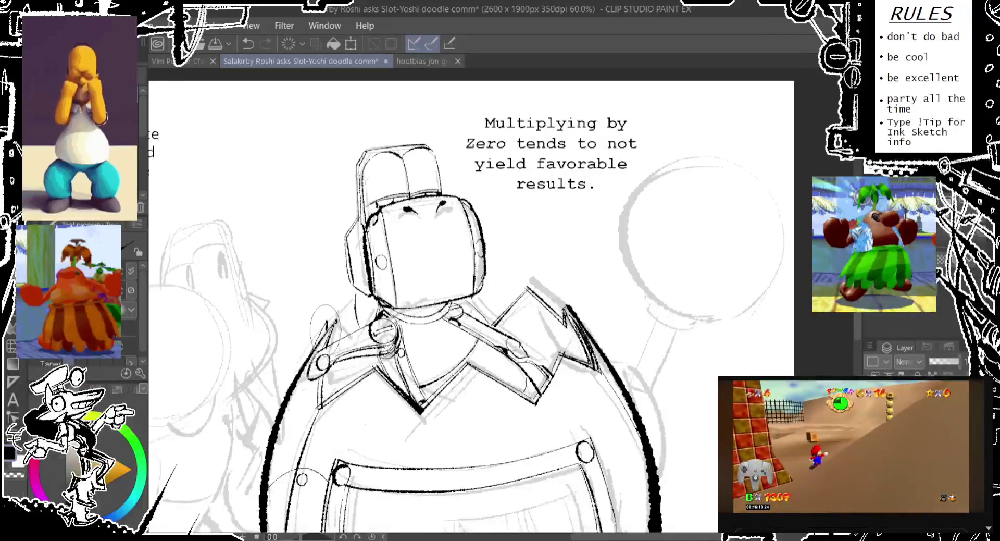
left_click_drag(311, 359, 324, 312)
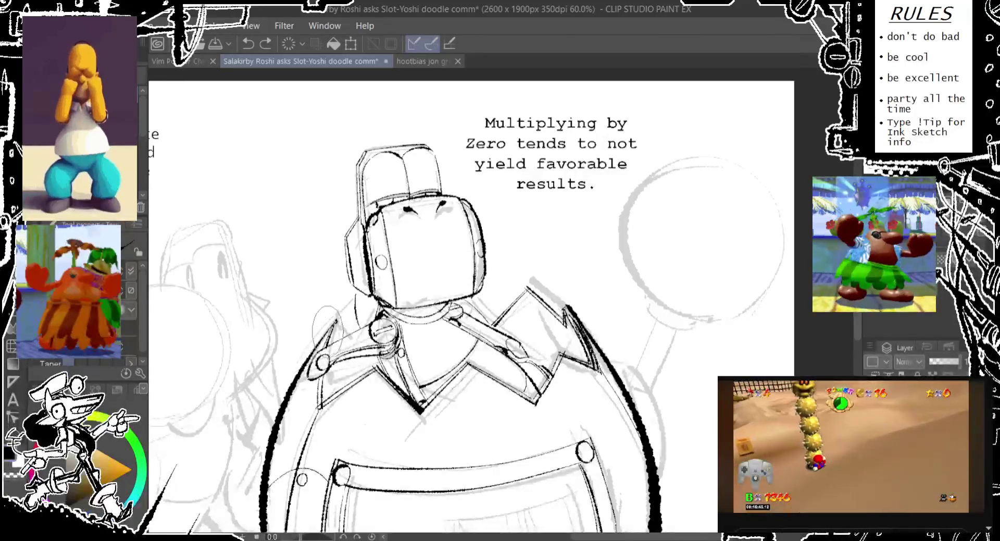
left_click_drag(364, 349, 347, 294)
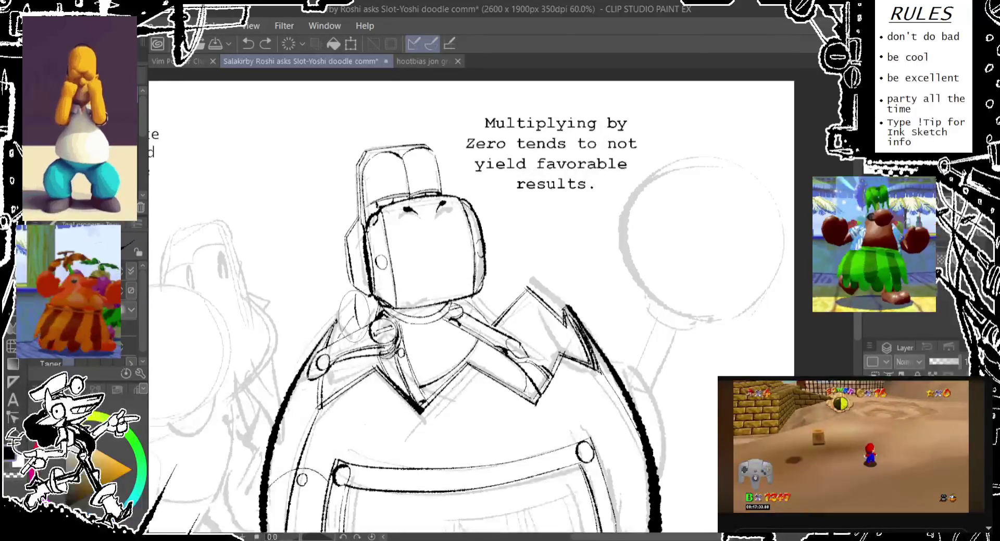
mouse_move(365, 343)
left_mouse_down()
mouse_move(360, 300)
mouse_move(336, 308)
left_mouse_up()
key("ctrl+z")
key("ctrl+z")
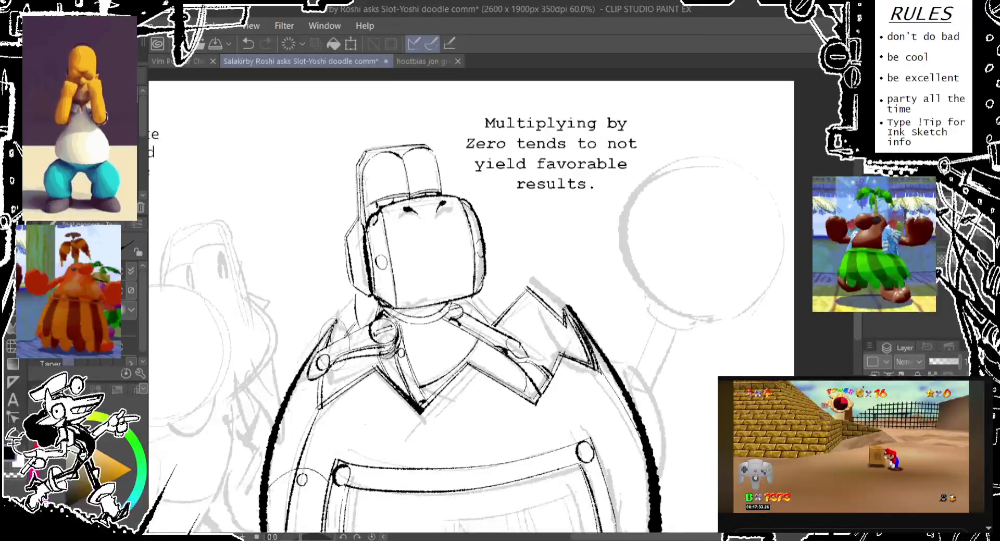
left_click_drag(408, 341, 361, 113)
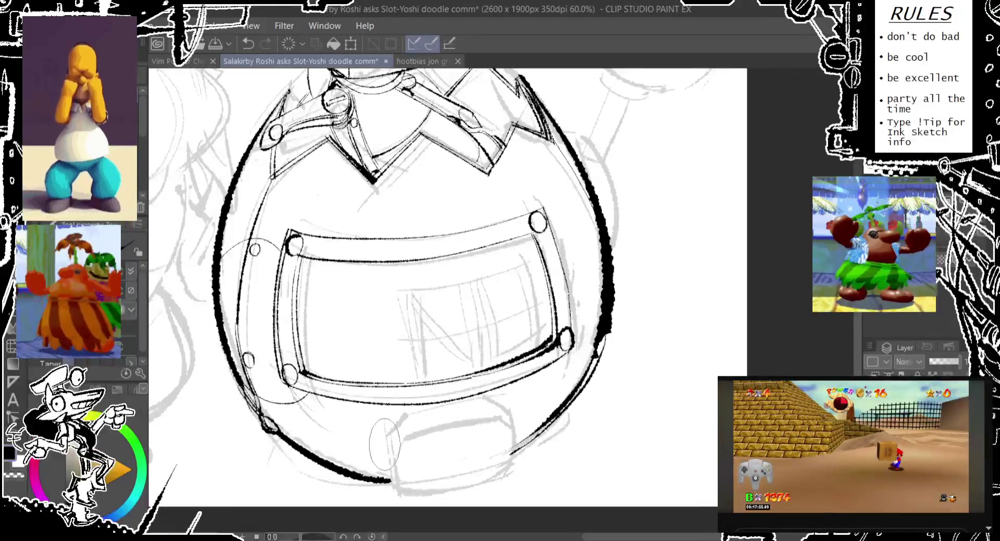
Ink the first vertical divider line inside the belly plate, retrying strokes with undo.
left_click_drag(391, 435, 412, 413)
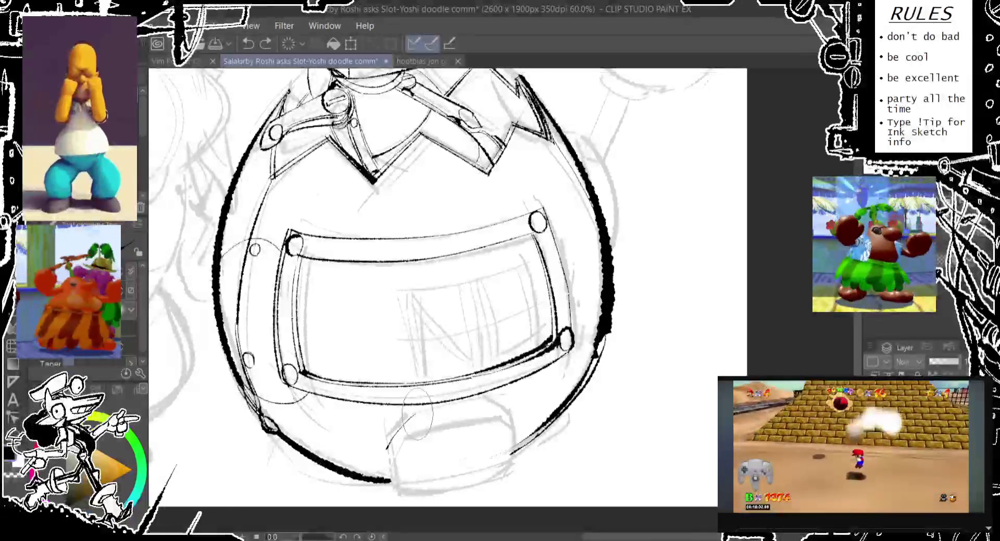
key("ctrl+z")
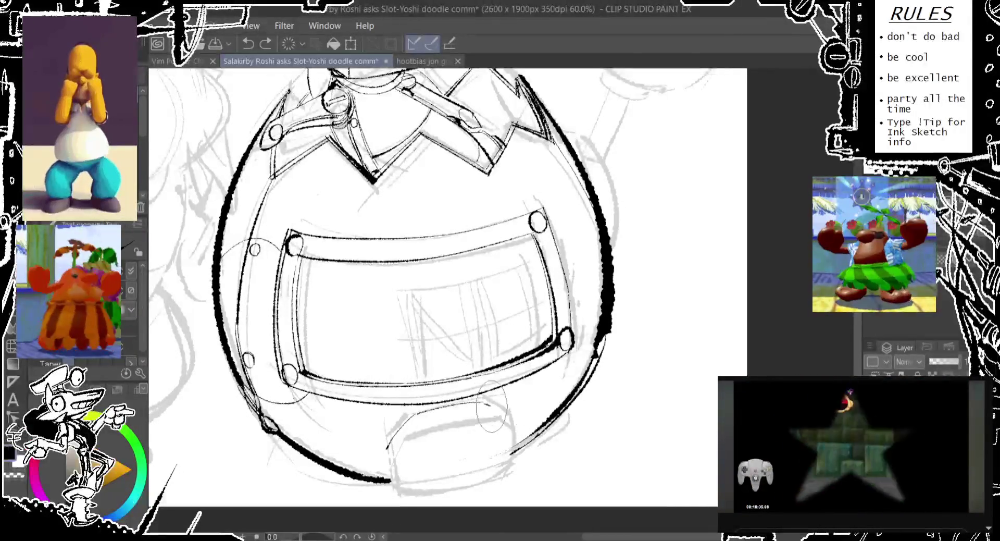
key("ctrl+y")
left_click_drag(411, 279, 417, 380)
key("ctrl+z")
left_click_drag(414, 281, 417, 369)
key("ctrl+z")
left_click_drag(415, 281, 419, 375)
key("ctrl+z")
left_click_drag(419, 281, 423, 375)
key("ctrl+z")
left_click_drag(420, 281, 424, 376)
key("ctrl+z")
Ink the second vertical divider in the belly plate after several retries.
left_click_drag(476, 261, 487, 371)
key("ctrl+z")
left_click_drag(478, 260, 490, 372)
key("ctrl+z")
left_click_drag(478, 235, 490, 364)
key("ctrl+z")
left_click_drag(477, 237, 490, 365)
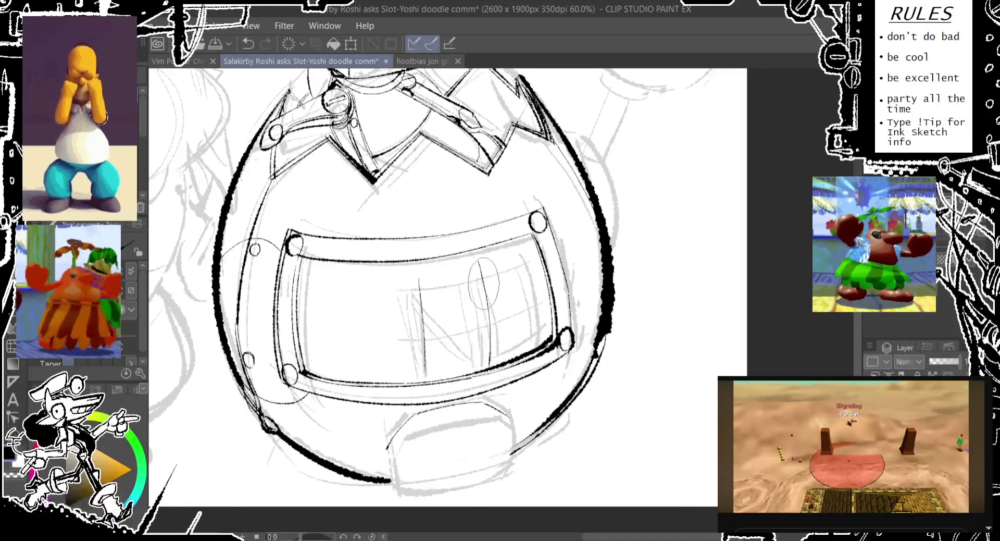
left_click_drag(478, 242, 490, 365)
Ink the right inner panel's vertical edge and top edge inside the belly plate.
left_click_drag(525, 250, 536, 313)
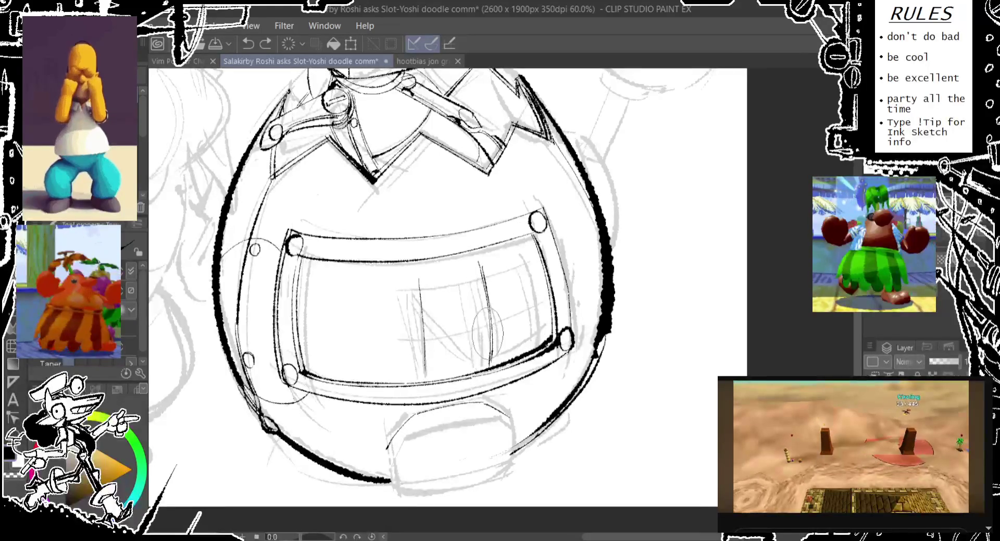
key("ctrl+z")
left_click_drag(534, 232, 552, 354)
key("ctrl+z")
left_click_drag(532, 250, 551, 338)
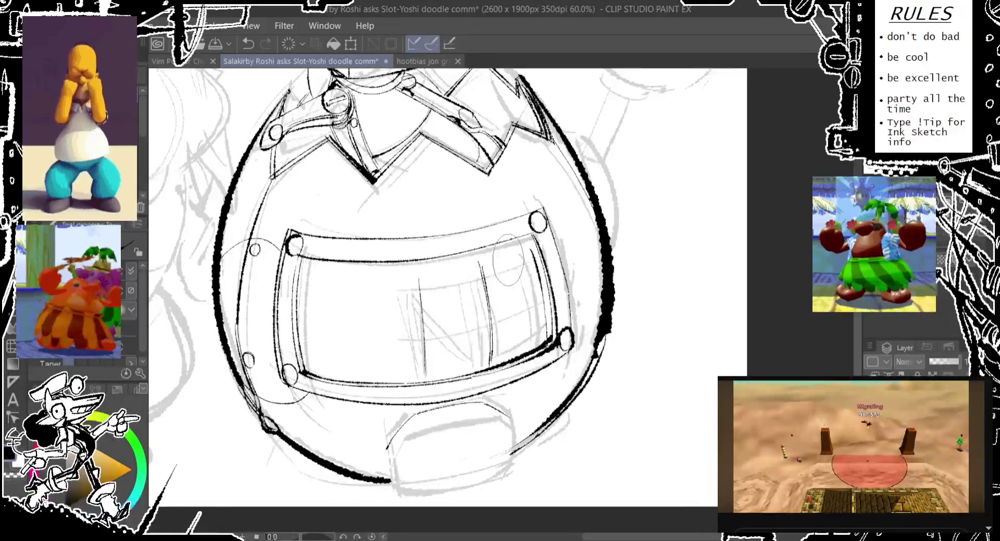
mouse_move(484, 266)
left_mouse_down()
mouse_move(526, 255)
mouse_move(416, 279)
left_mouse_up()
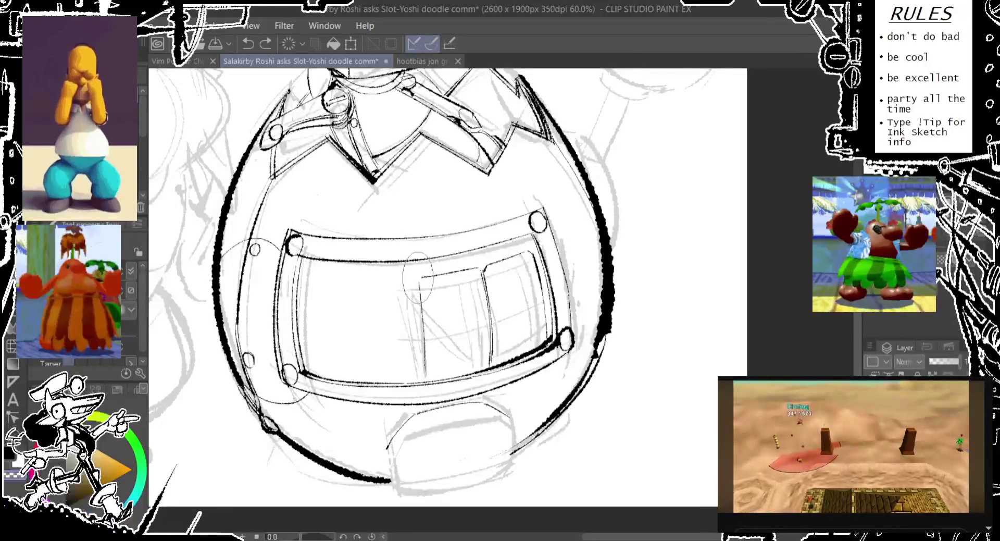
left_click_drag(420, 279, 445, 287)
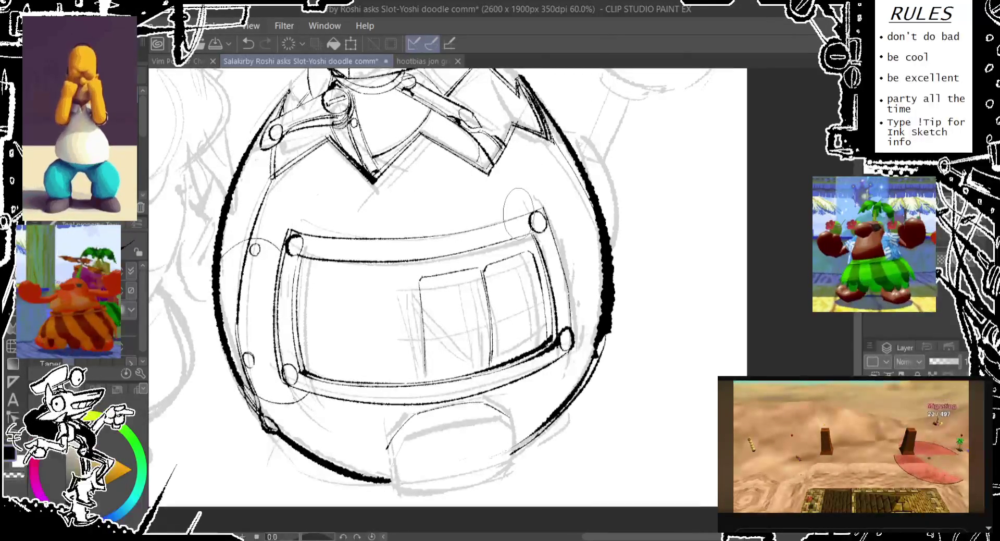
key("ctrl+z")
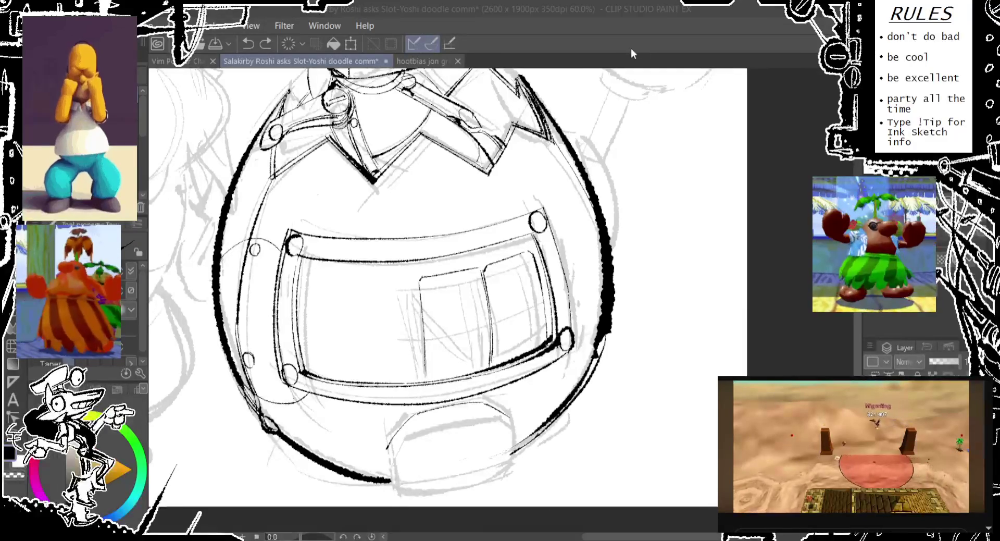
Draw small rivet circles on the round body's right side, undoing failed attempts.
key("ctrl+y")
key("ctrl+z")
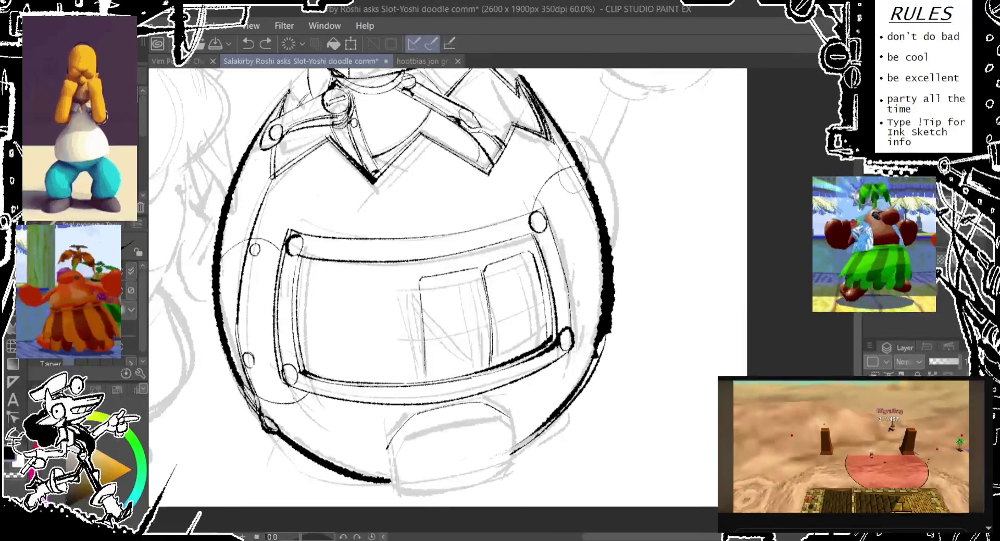
key("ctrl+y")
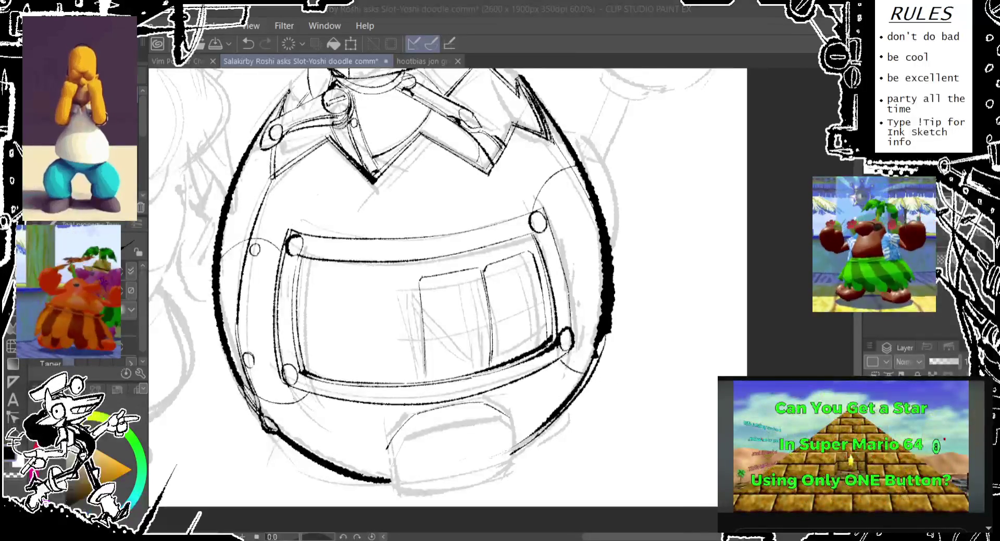
left_click_drag(570, 188, 568, 179)
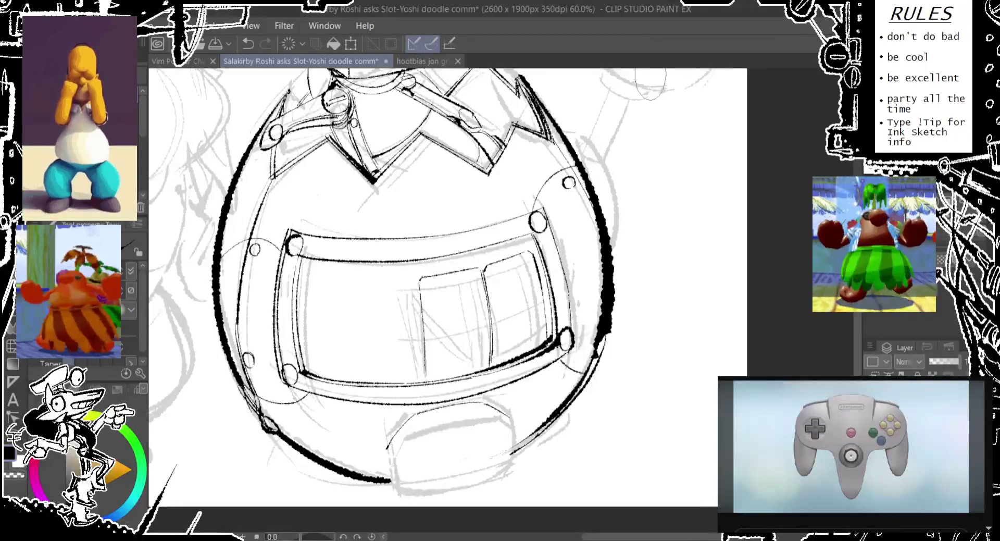
key("ctrl+z")
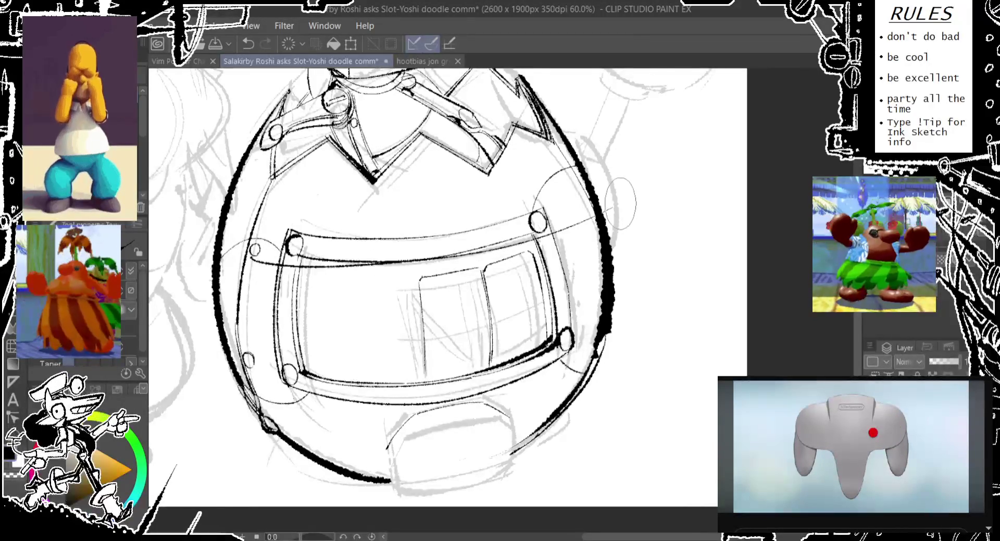
left_click_drag(585, 209, 585, 209)
key("ctrl+z")
Thicken the body's right outer contour and extend it downward.
left_click_drag(604, 300, 607, 328)
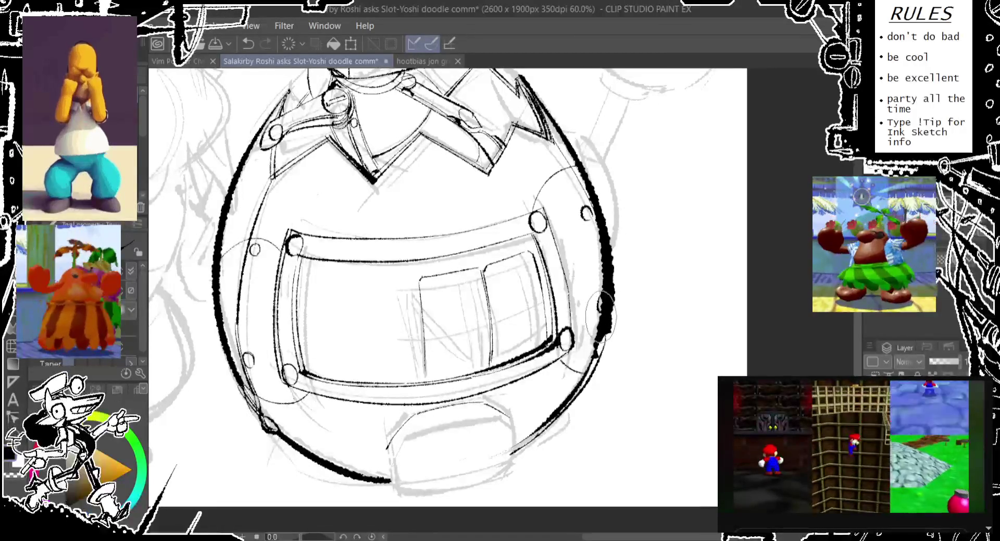
key("ctrl+z")
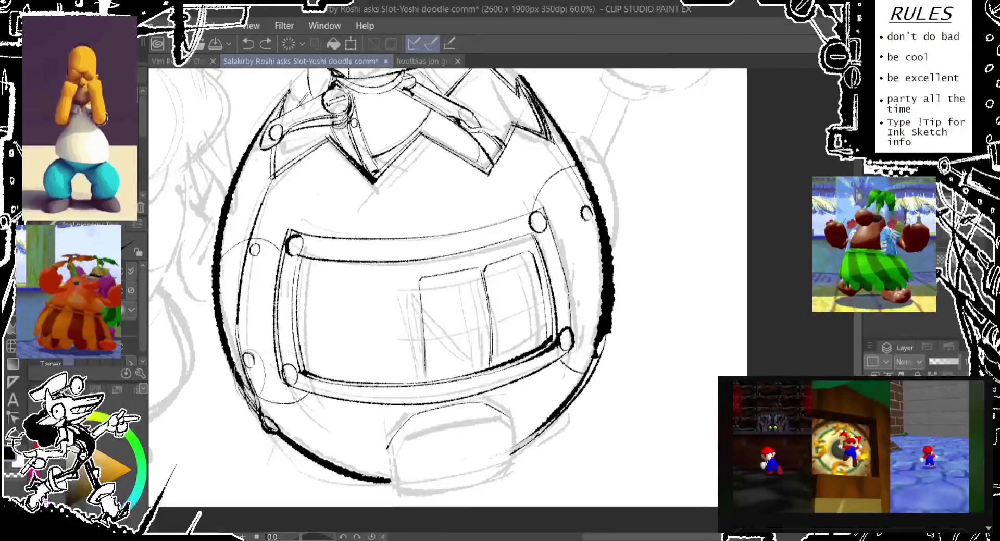
left_click_drag(604, 300, 572, 318)
key("ctrl+z")
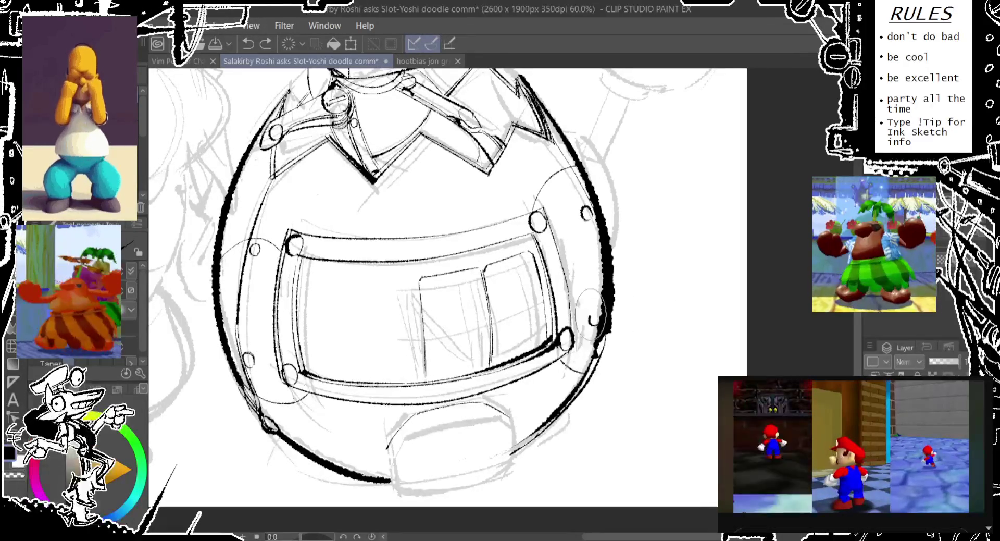
left_click_drag(600, 311, 598, 338)
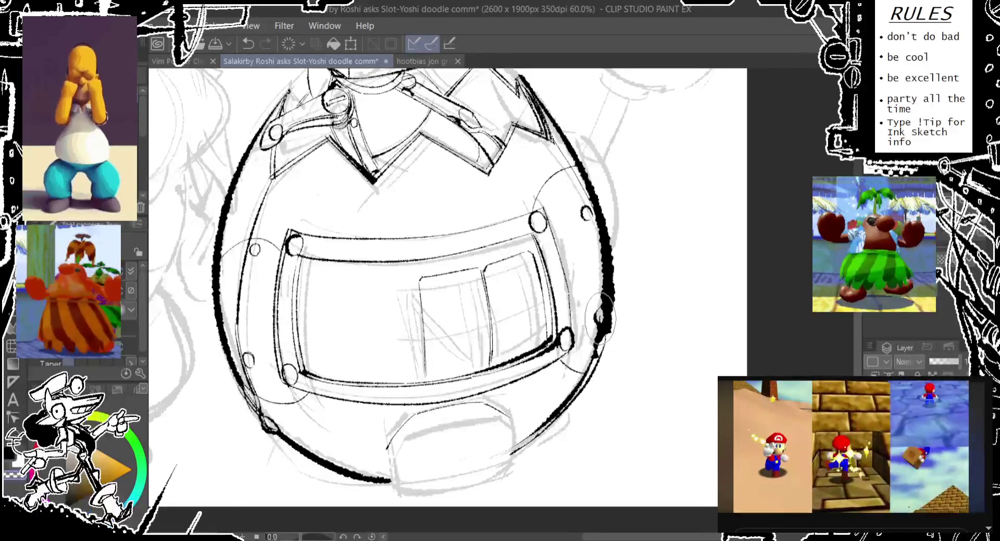
left_click_drag(613, 291, 578, 399)
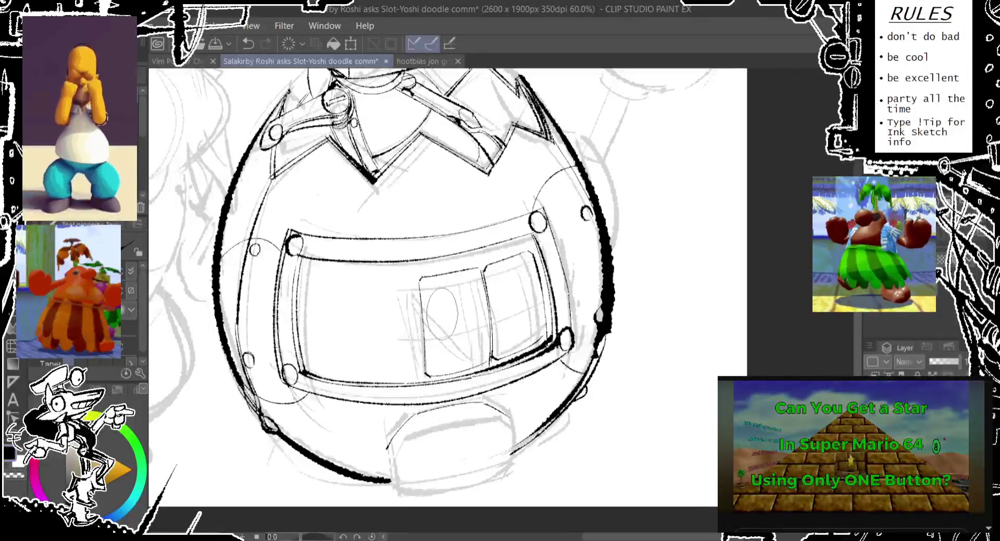
Sketch an oval and diagonal stroke inside the belly plate's left window, undoing the retries.
left_click_drag(487, 360, 431, 289)
key("ctrl+z")
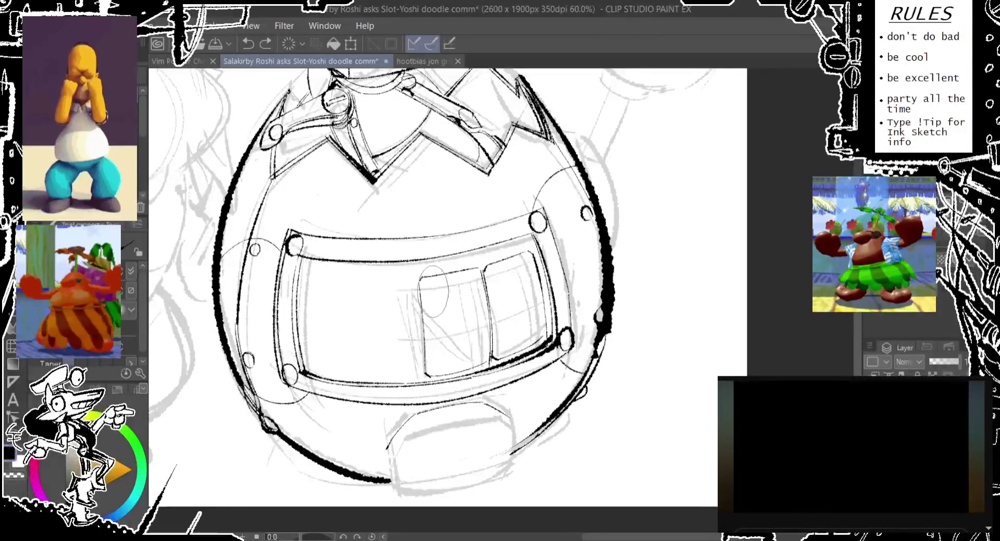
mouse_move(489, 364)
left_mouse_down()
mouse_move(430, 292)
mouse_move(485, 355)
left_mouse_up()
key("ctrl+z")
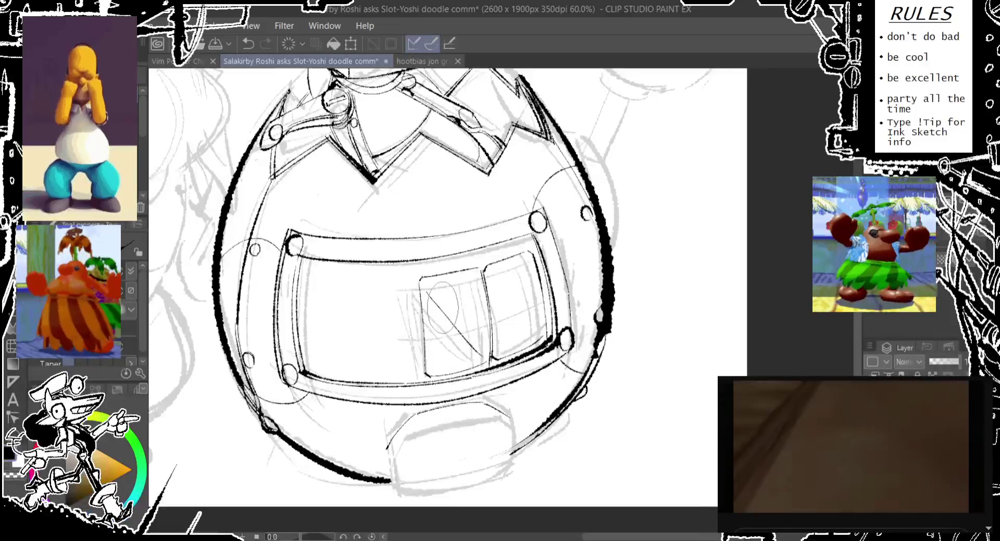
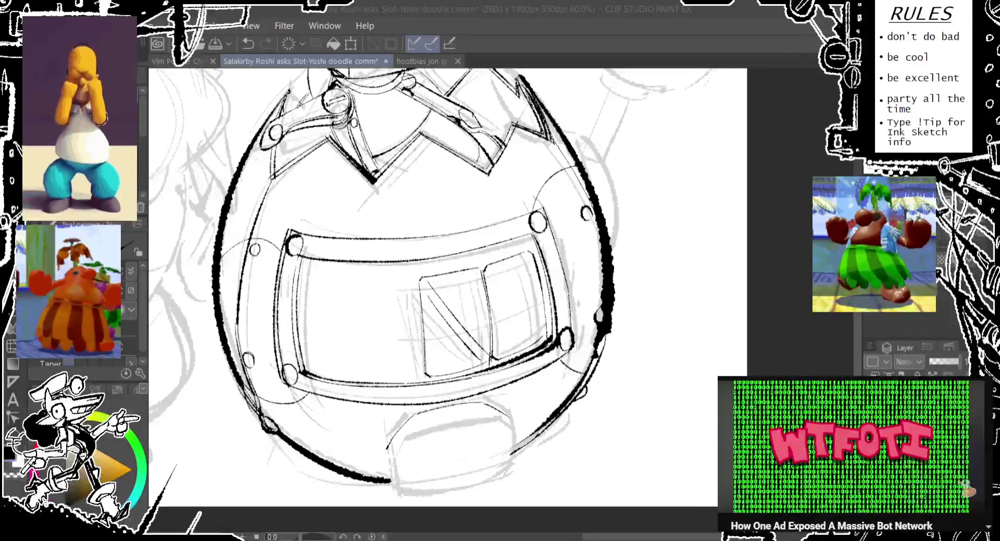
Sketch a loose ellipse under the body and a small oval, then undo the misplaced ellipse.
left_click_drag(404, 342, 415, 268)
left_click_drag(271, 339, 585, 396)
left_click_drag(401, 336, 398, 383)
key("ctrl+z")
key("ctrl+z")
Redraw the base ellipse at lower left, with a small oval further right.
left_click_drag(271, 319, 412, 429)
left_click_drag(572, 303, 567, 353)
key("ctrl+z")
left_click_drag(604, 293, 598, 341)
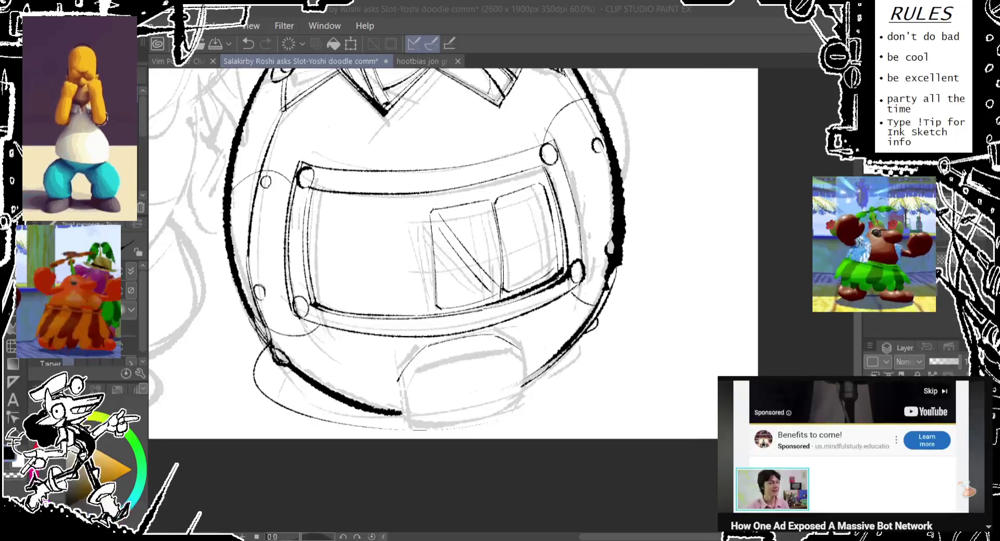
left_click_drag(417, 235, 414, 230)
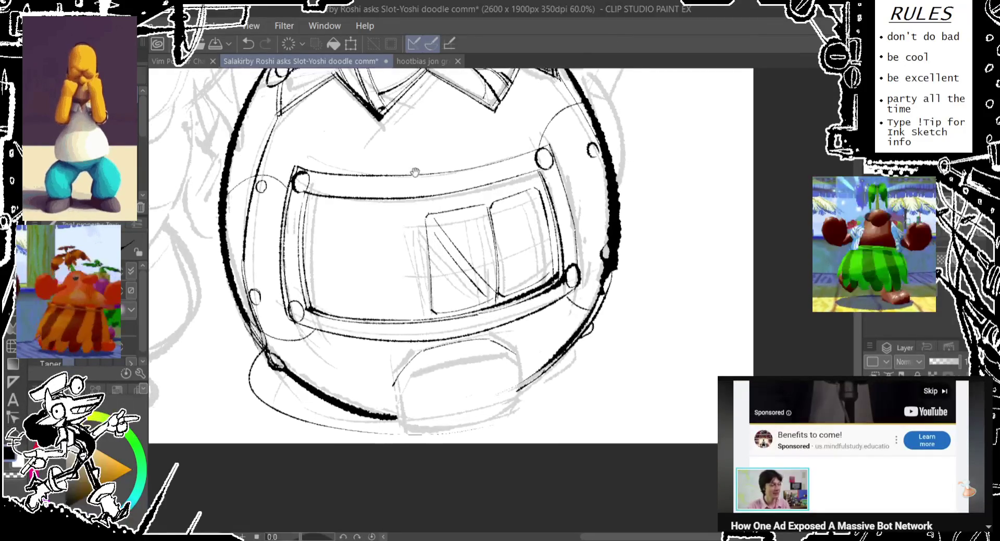
Ink the base ellipse around the bottom of the body, redrawing the lower-right curve thinner.
scroll(433, 265, "up", 2)
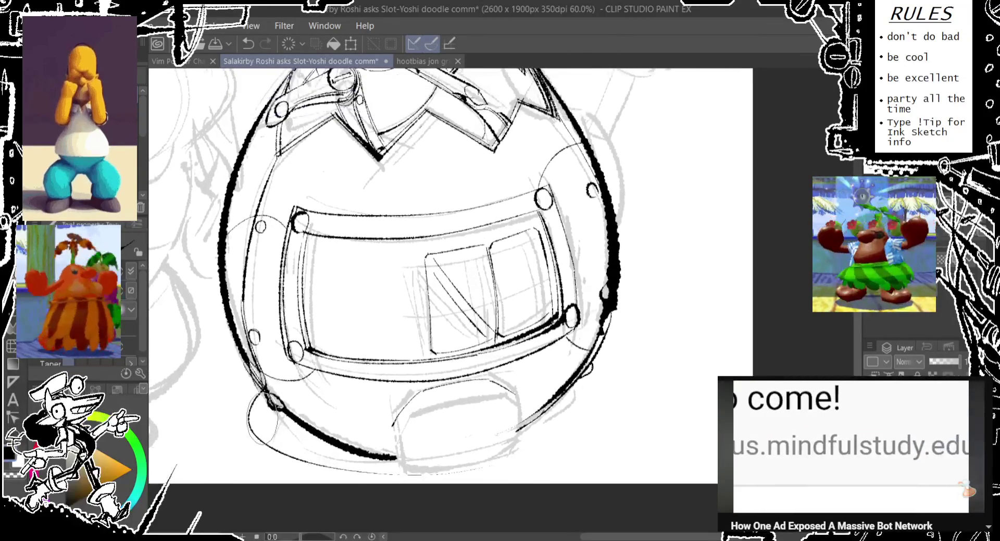
mouse_move(271, 388)
left_mouse_down()
mouse_move(581, 424)
mouse_move(617, 336)
mouse_move(568, 423)
left_mouse_up()
key("ctrl+z")
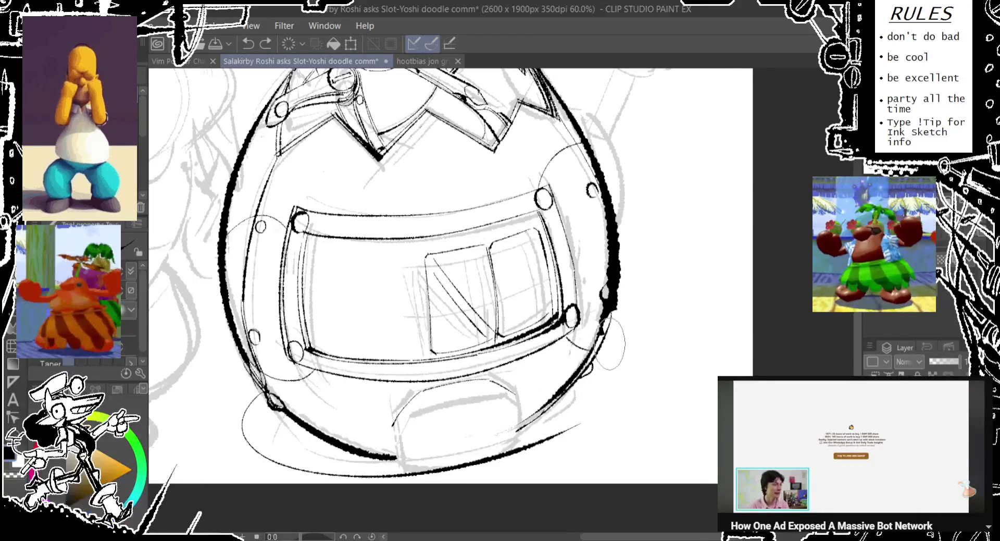
left_click_drag(604, 339, 583, 385)
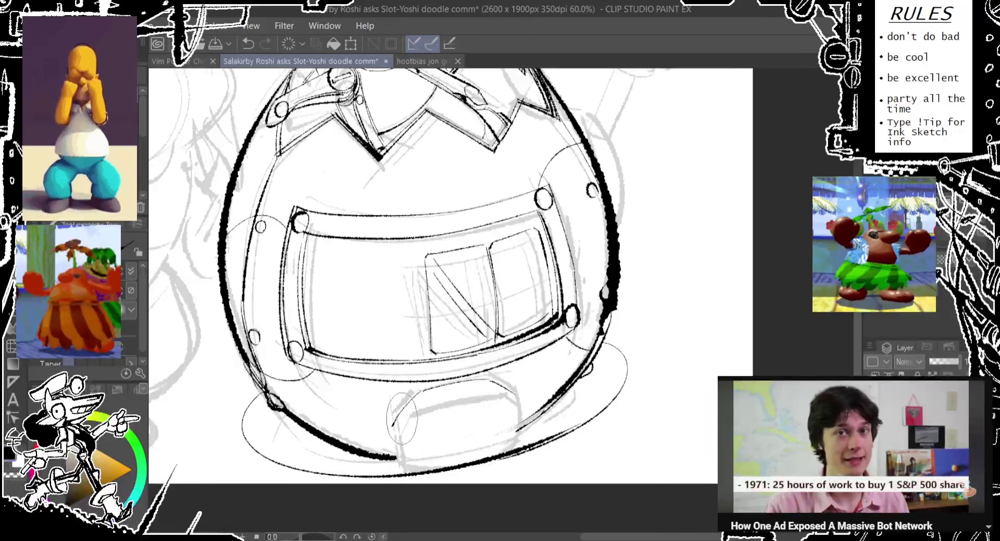
Try a short vertical line at the lower centre, redrawing and finally undoing it.
left_click_drag(395, 428, 401, 458)
key("ctrl+z")
left_click_drag(394, 426, 405, 464)
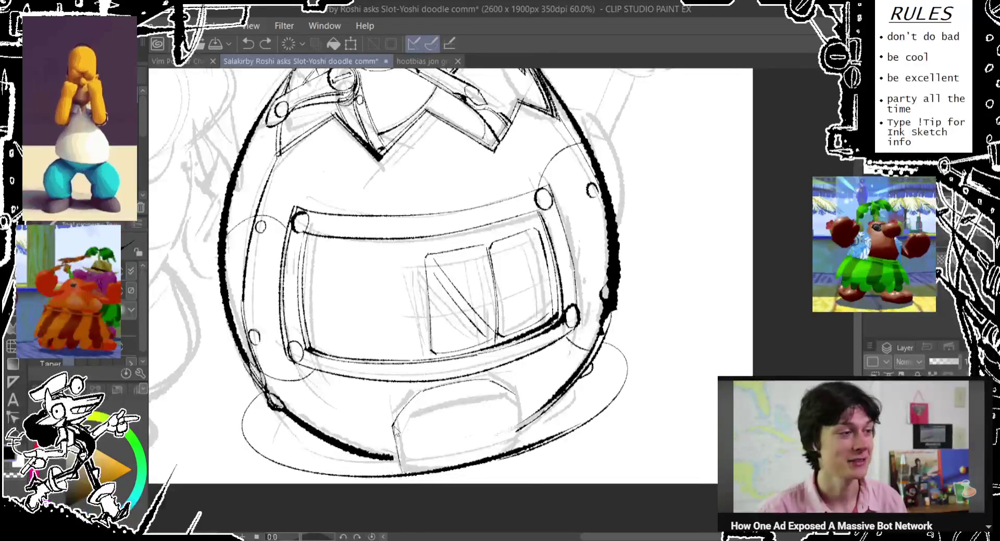
left_click_drag(394, 425, 405, 460)
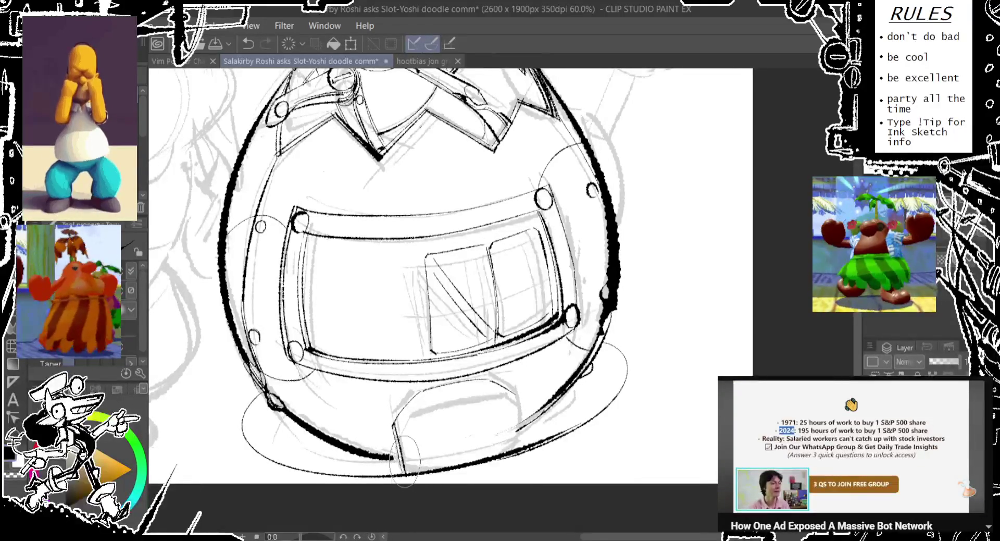
key("ctrl+z")
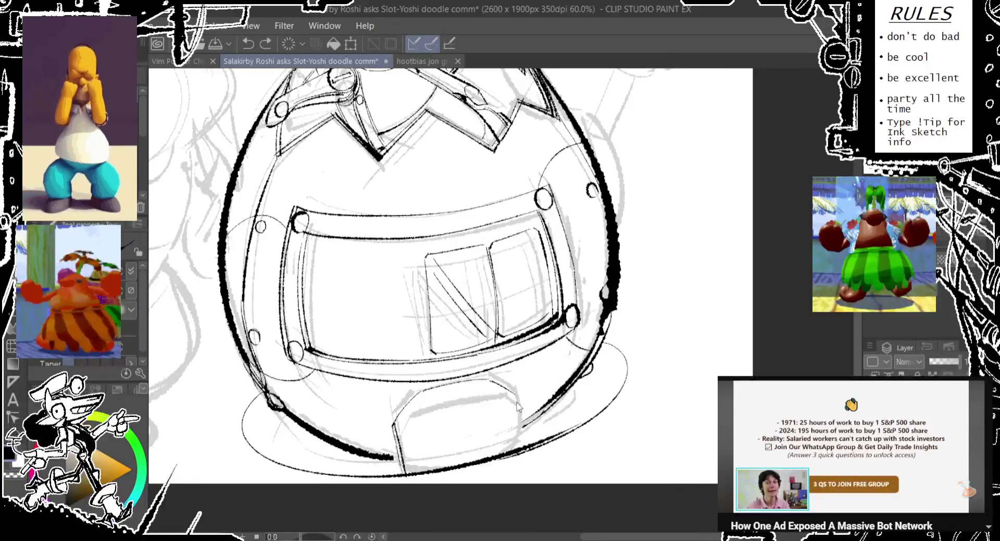
Attempt inked strokes on the bottom box's right edge and lower-left corner, undoing each.
left_click_drag(517, 396, 521, 442)
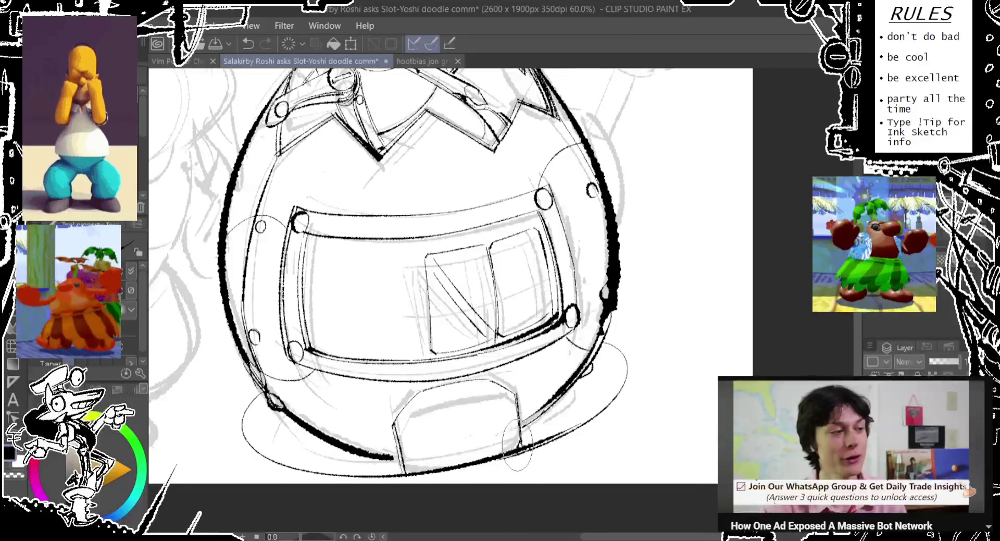
key("ctrl+z")
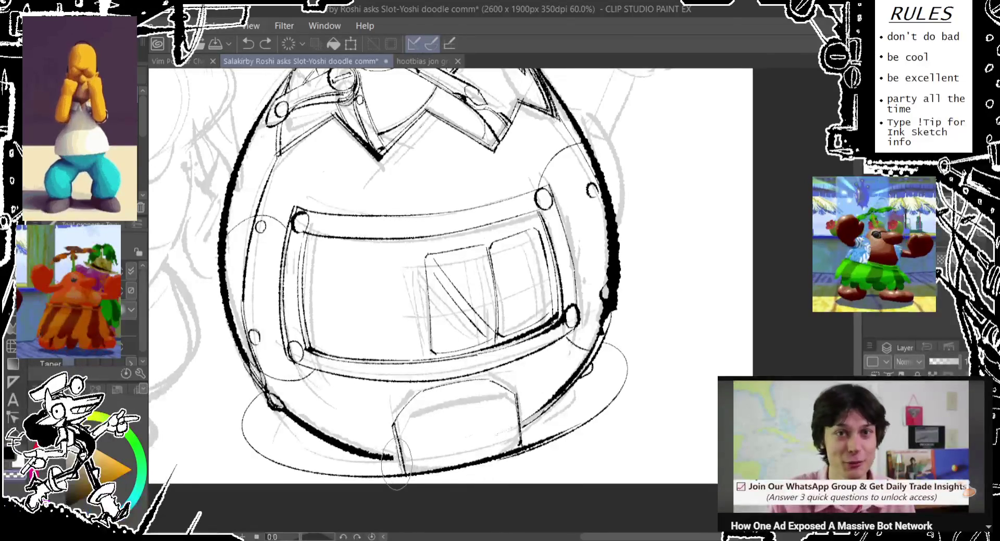
left_click_drag(403, 471, 403, 468)
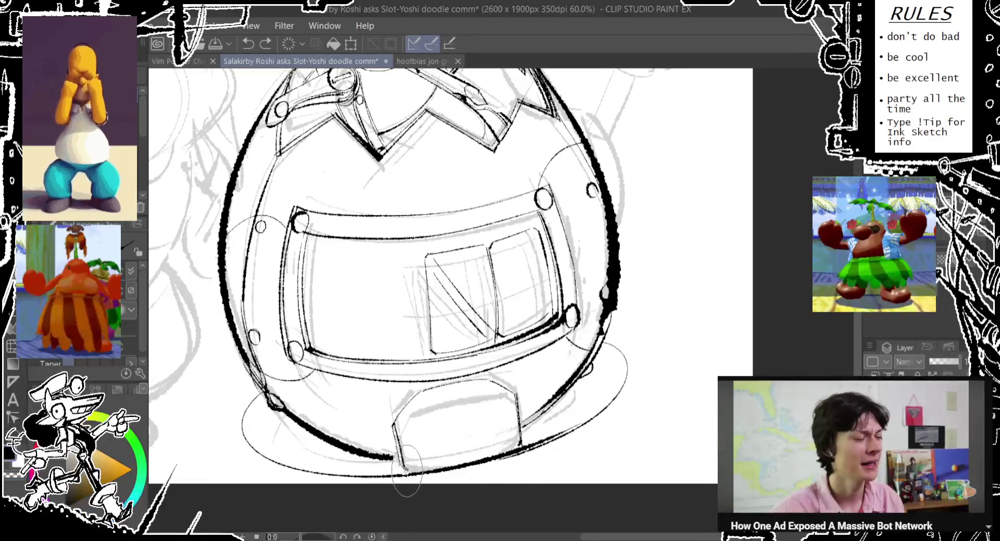
key("ctrl+z")
left_click_drag(404, 444, 409, 472)
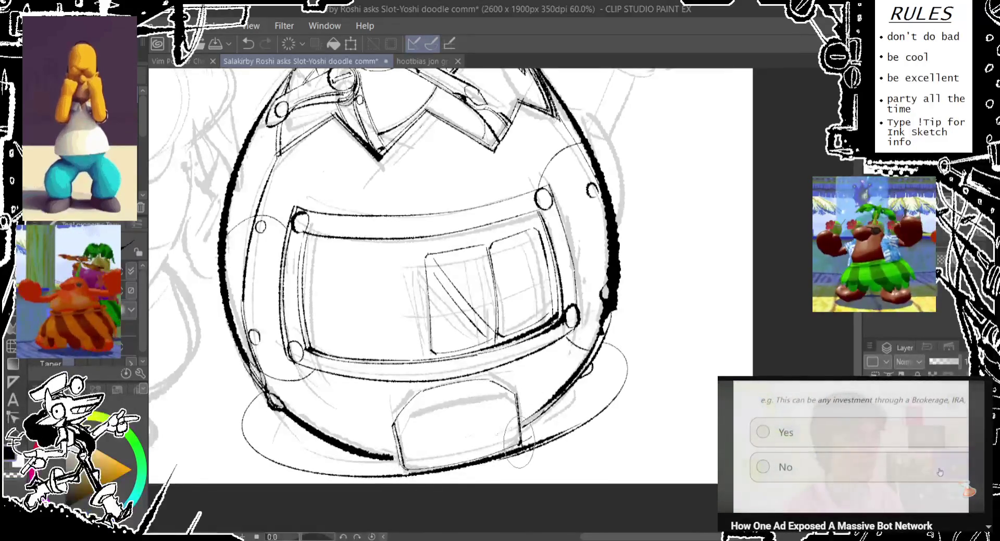
key("ctrl+z")
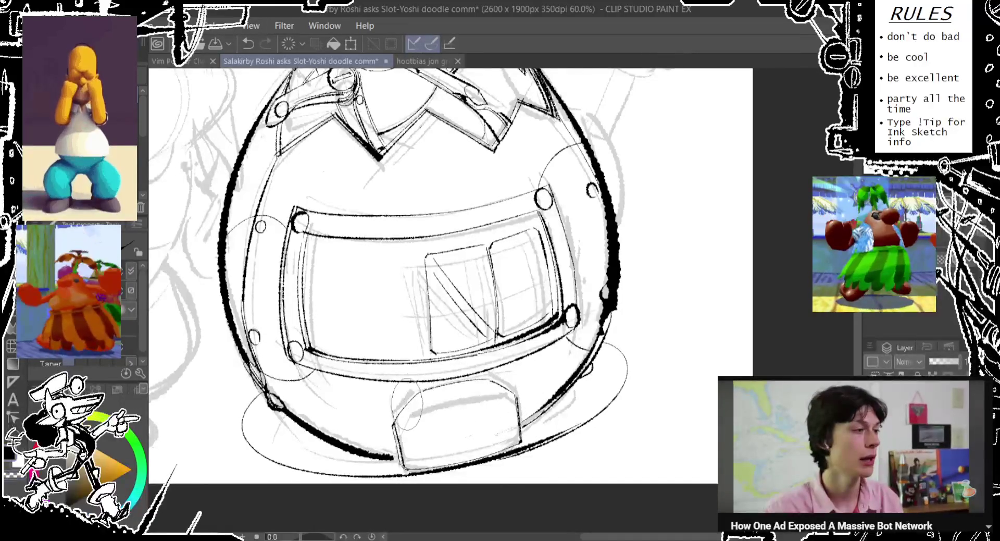
key("ctrl+z")
Ink the bottom box's top-left corner, then step back through the recent box strokes.
left_click_drag(402, 410, 417, 390)
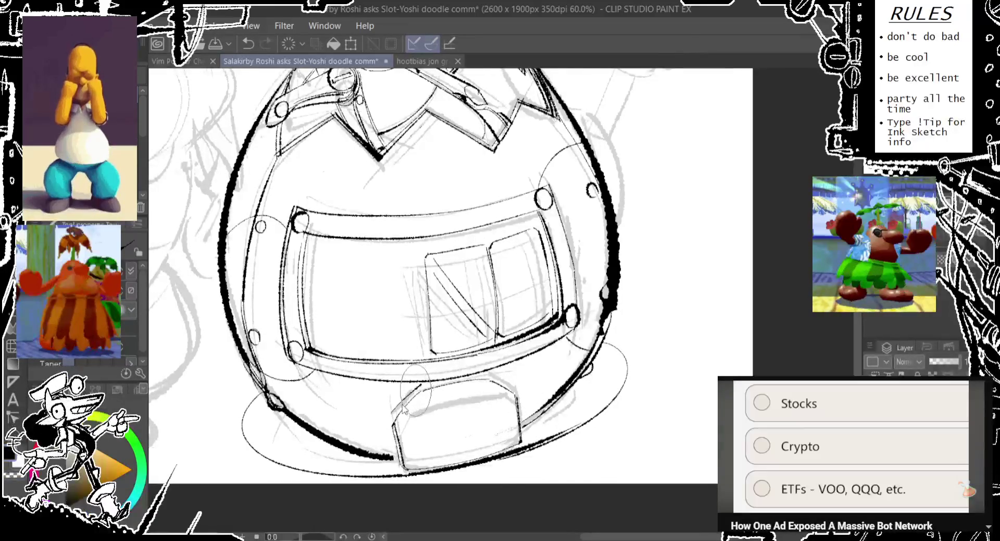
key("ctrl+z")
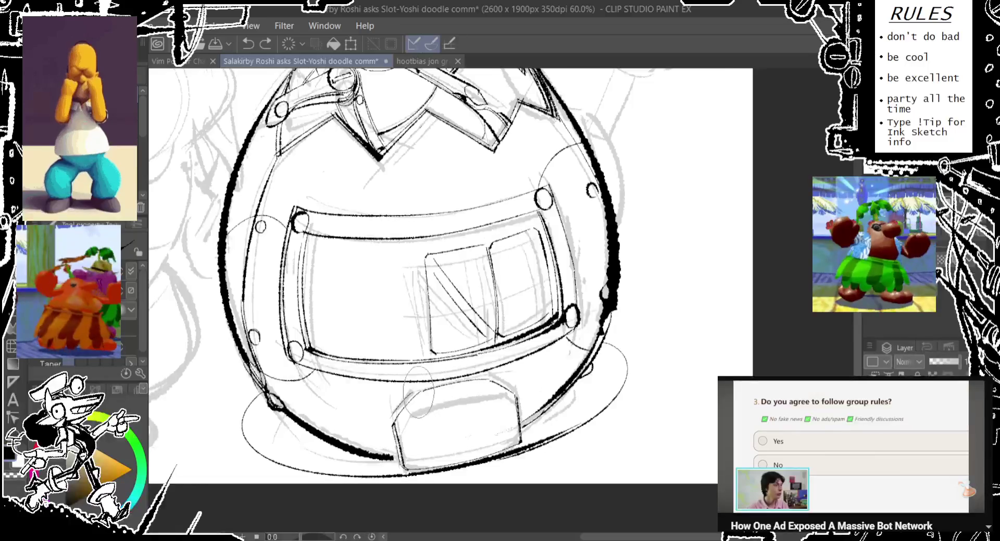
key("ctrl+z")
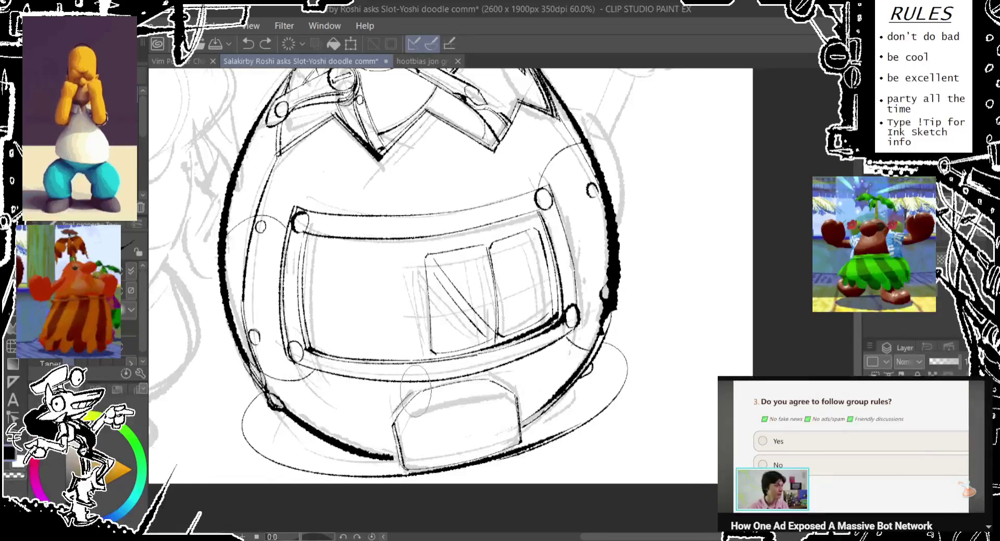
key("ctrl+z")
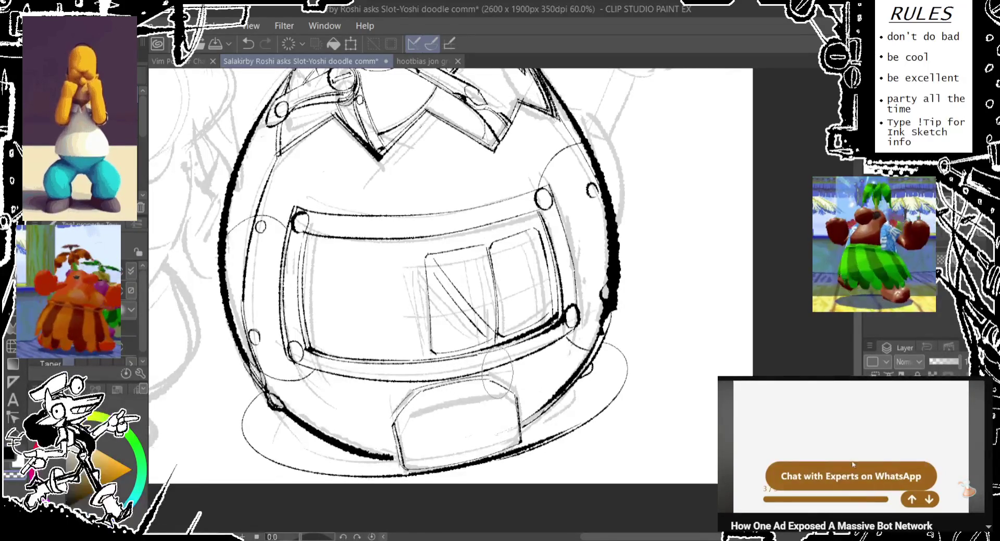
key("ctrl+z")
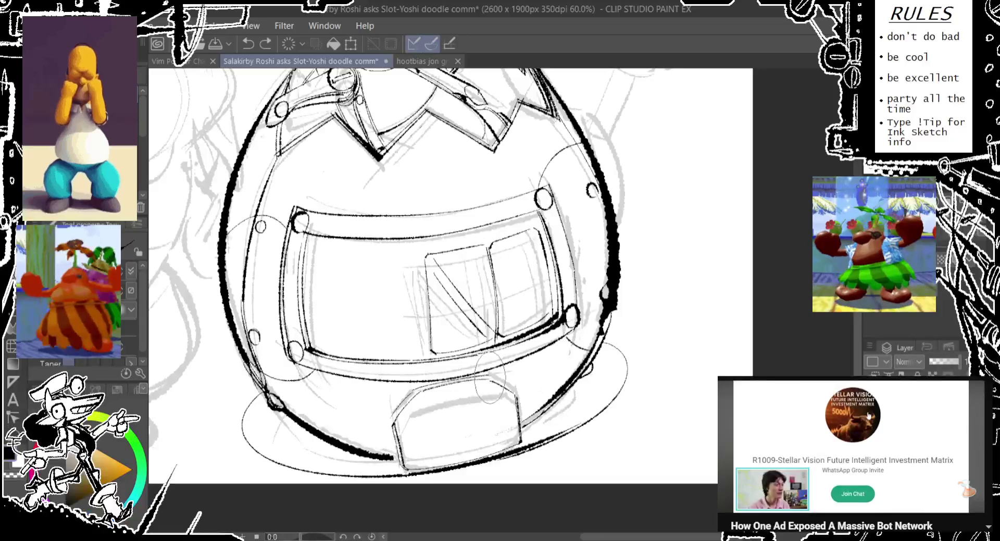
key("ctrl+z")
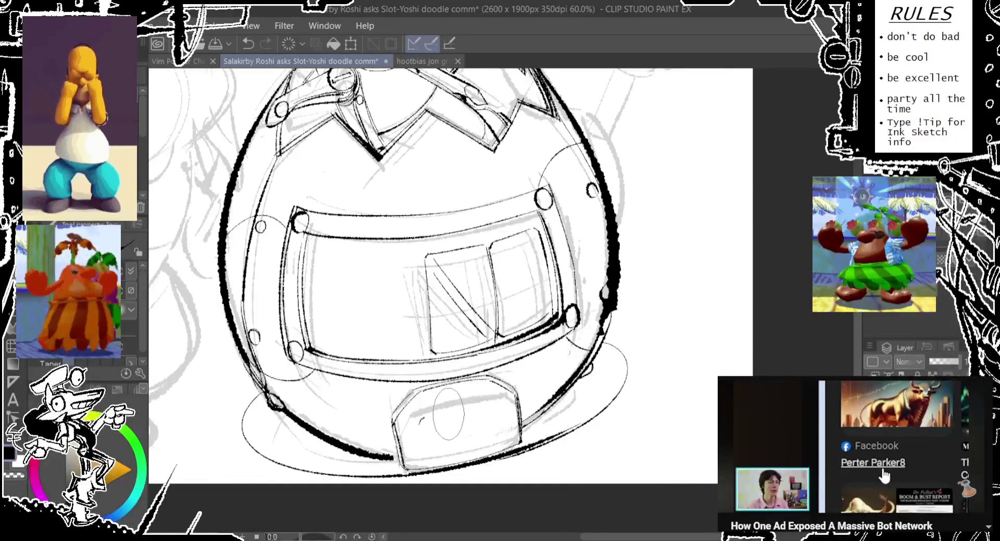
Try several placements of a small oval on the lower front box, undoing each attempt.
key("ctrl+z")
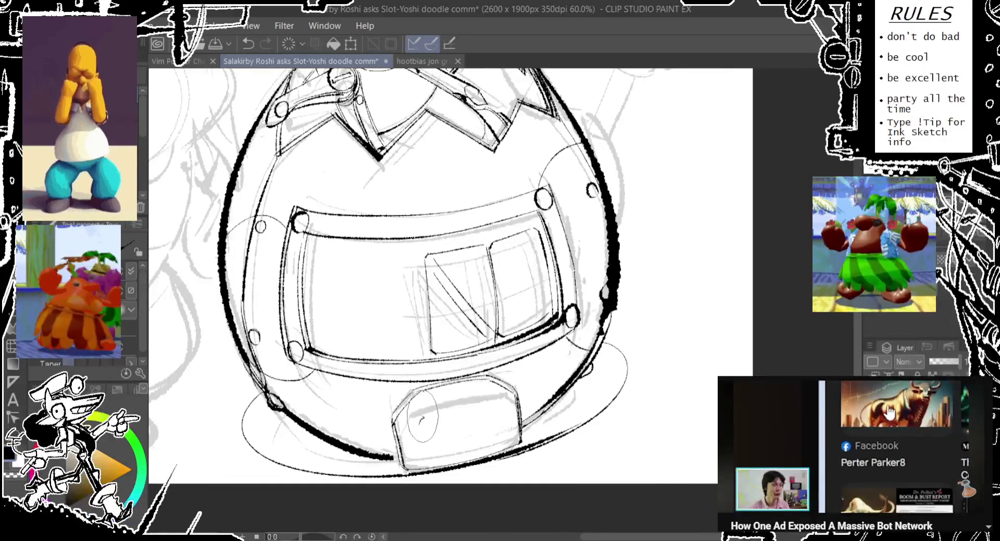
left_click_drag(420, 396, 419, 416)
key("ctrl+z")
key("ctrl+z")
left_click_drag(493, 377, 487, 401)
key("ctrl+z")
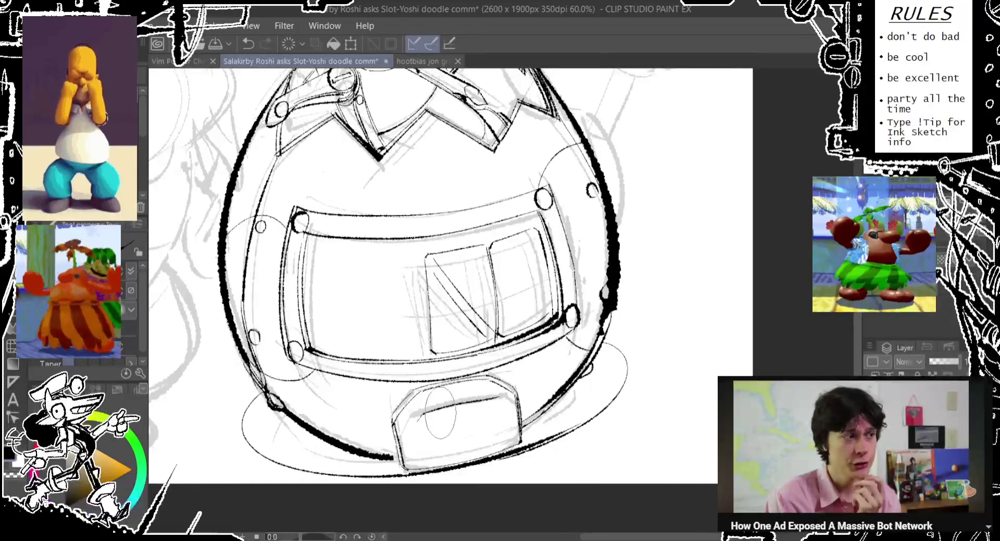
left_click_drag(423, 390, 419, 415)
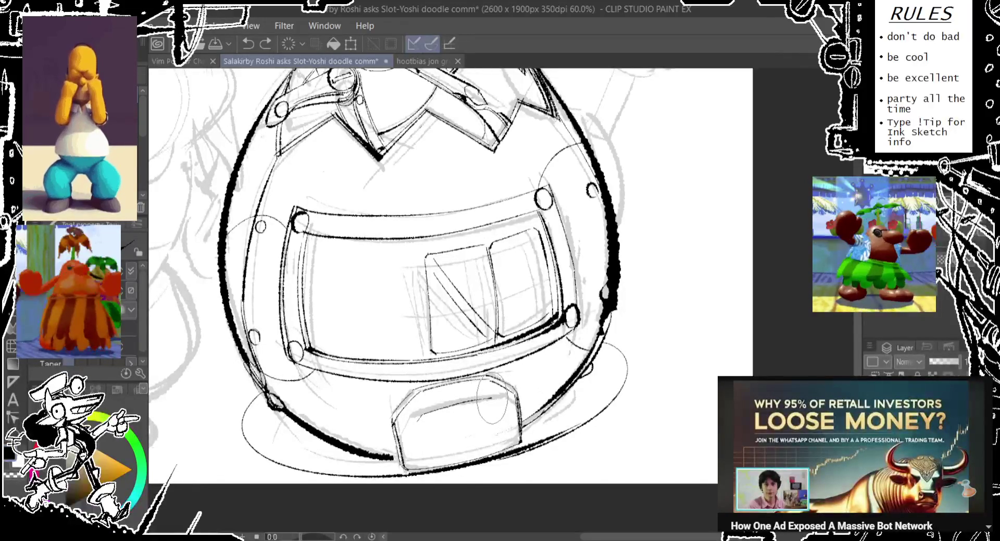
key("ctrl+z")
left_click_drag(417, 400, 417, 411)
key("ctrl+z")
key("ctrl+z")
key("ctrl+z")
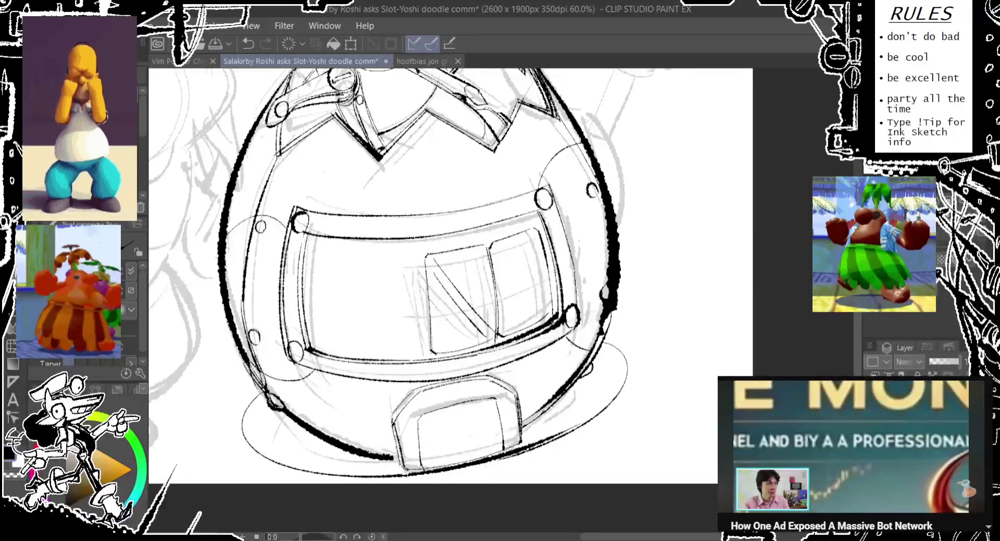
Ink the lower box's top-left edge and add thin ovals left of the box.
left_click_drag(402, 404, 411, 396)
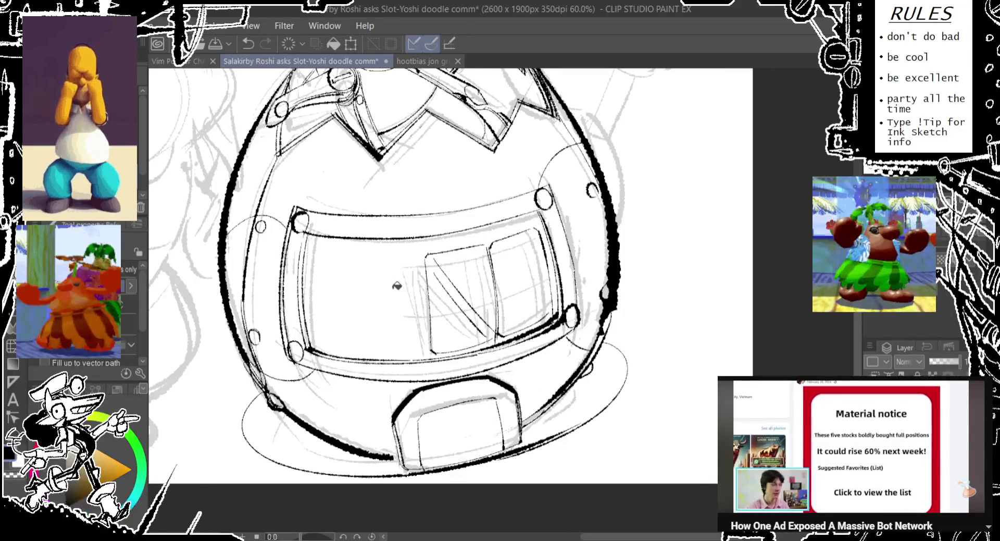
key("p")
left_click_drag(318, 374, 313, 376)
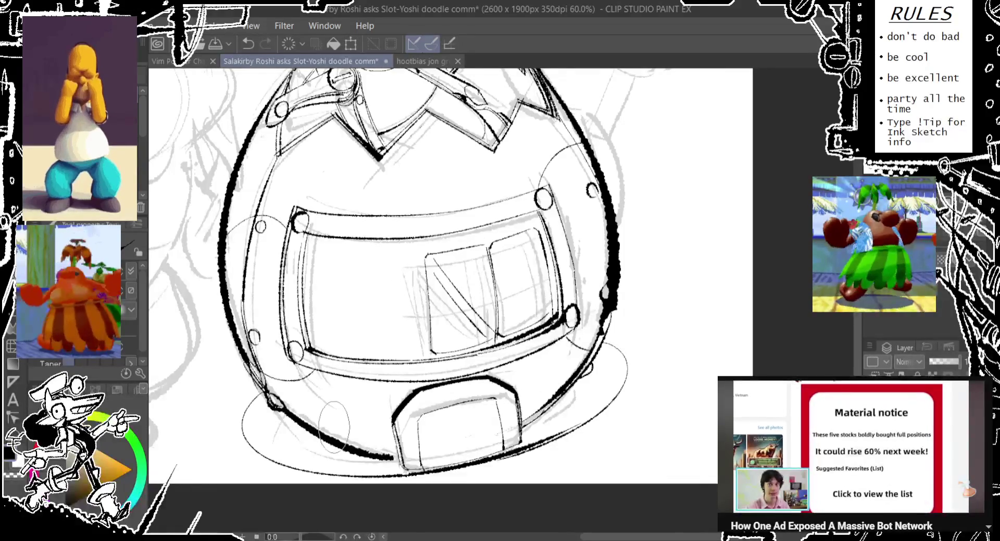
left_click_drag(394, 399, 390, 402)
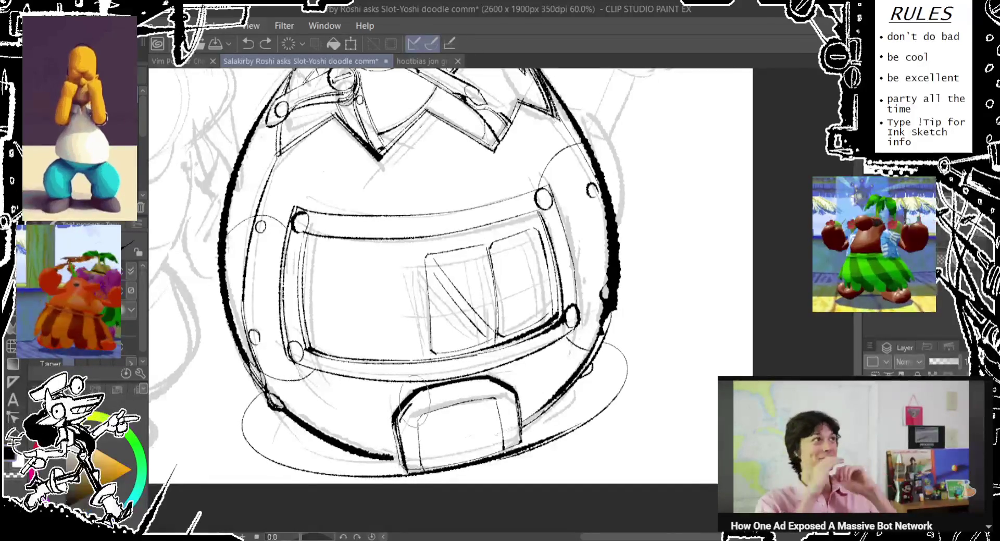
Ink the box's upper-left corner and a stroke near its top, retrying until it fits.
mouse_move(399, 419)
left_mouse_down()
mouse_move(413, 400)
mouse_move(442, 392)
left_mouse_up()
key("ctrl+z")
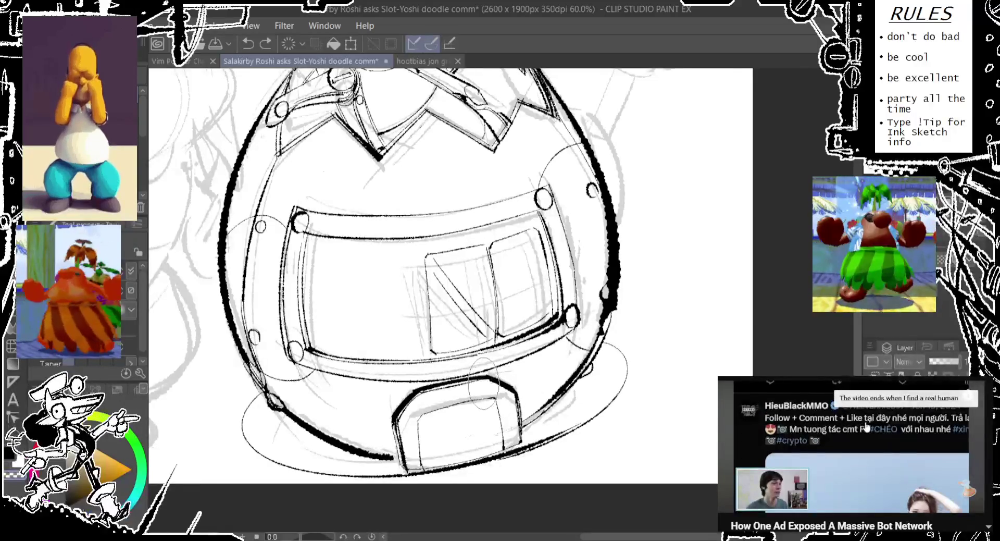
key("ctrl+z")
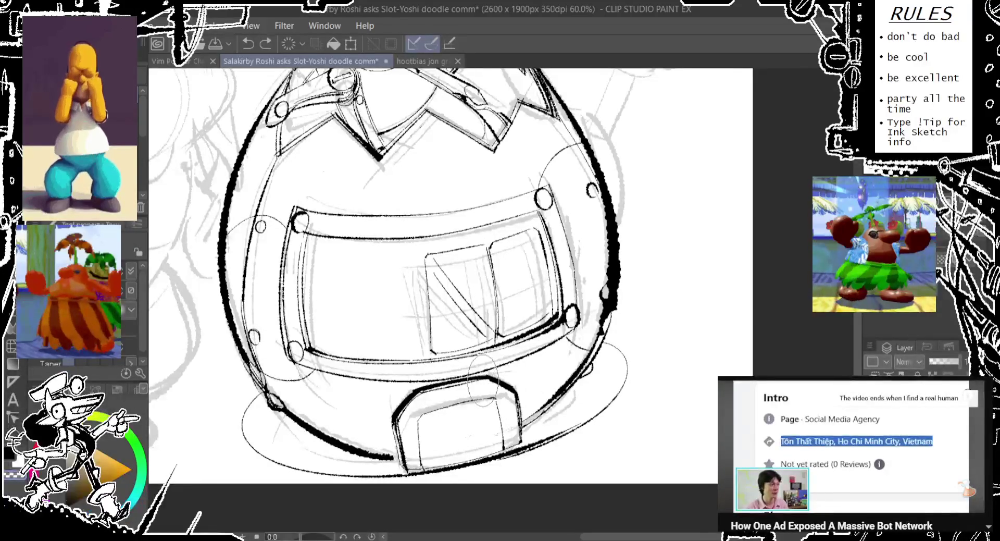
left_click_drag(483, 379, 515, 396)
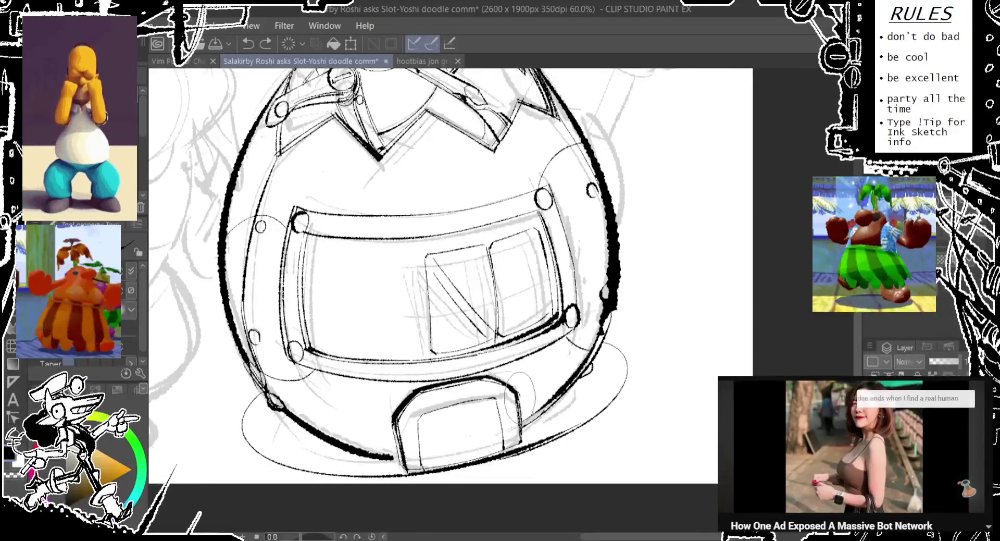
key("ctrl+z")
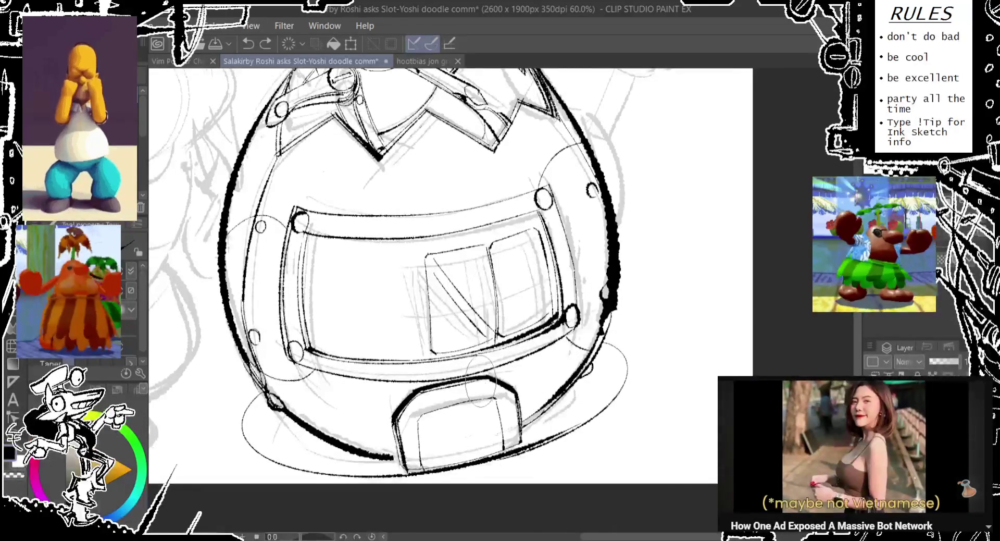
left_click_drag(480, 388, 468, 387)
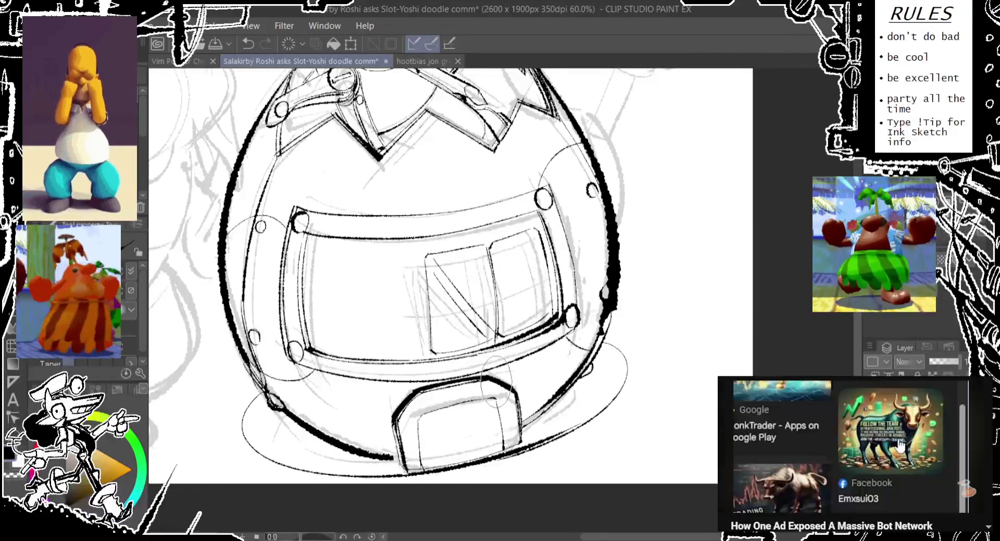
left_click_drag(491, 401, 456, 383)
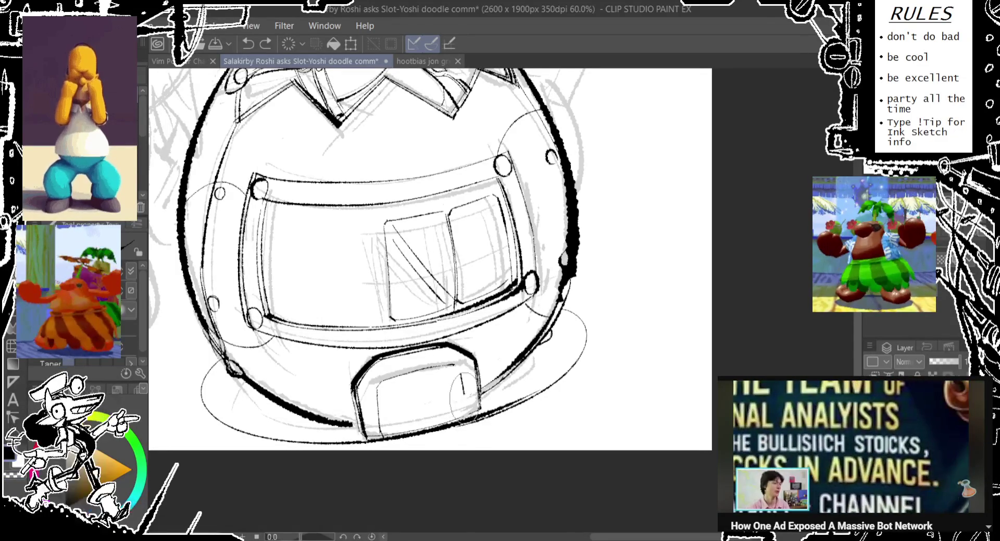
Undo and restore the last ink stroke, then reposition the view on the base.
key("ctrl+z")
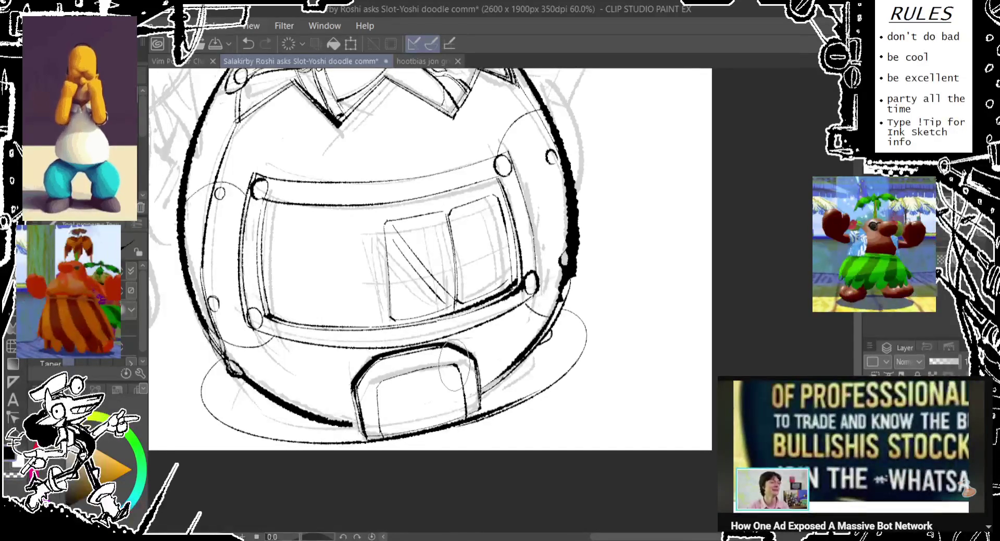
key("ctrl+y")
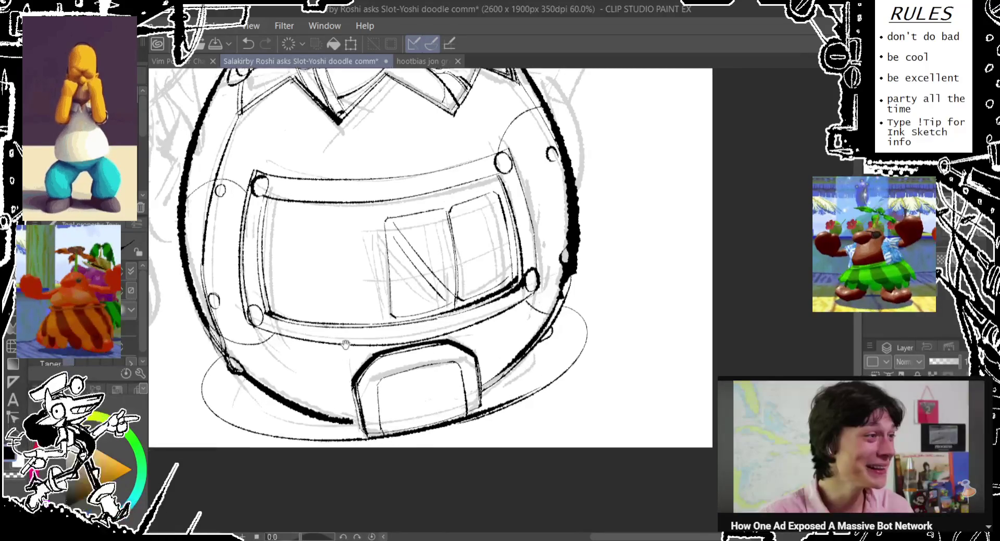
scroll(364, 365, "down", 3)
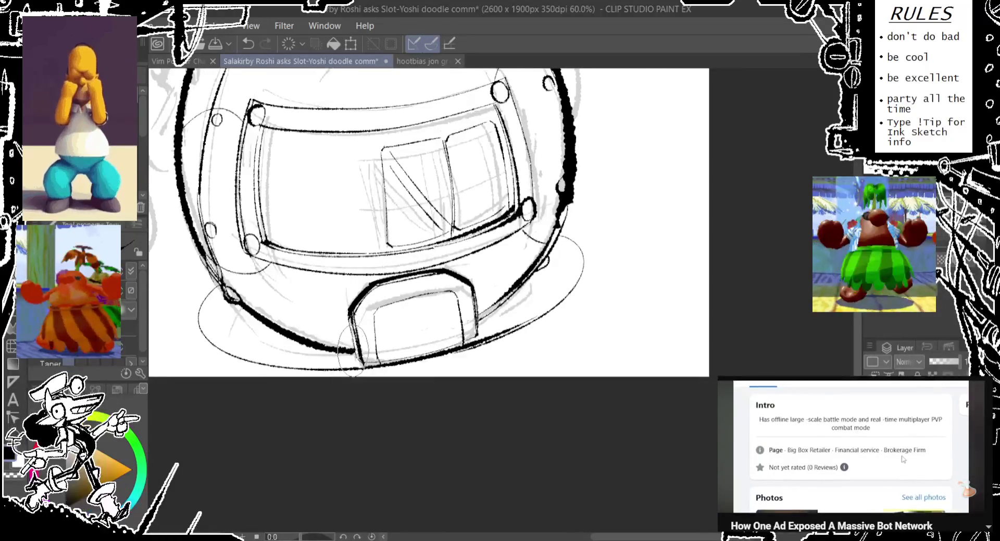
scroll(352, 357, "left", 3)
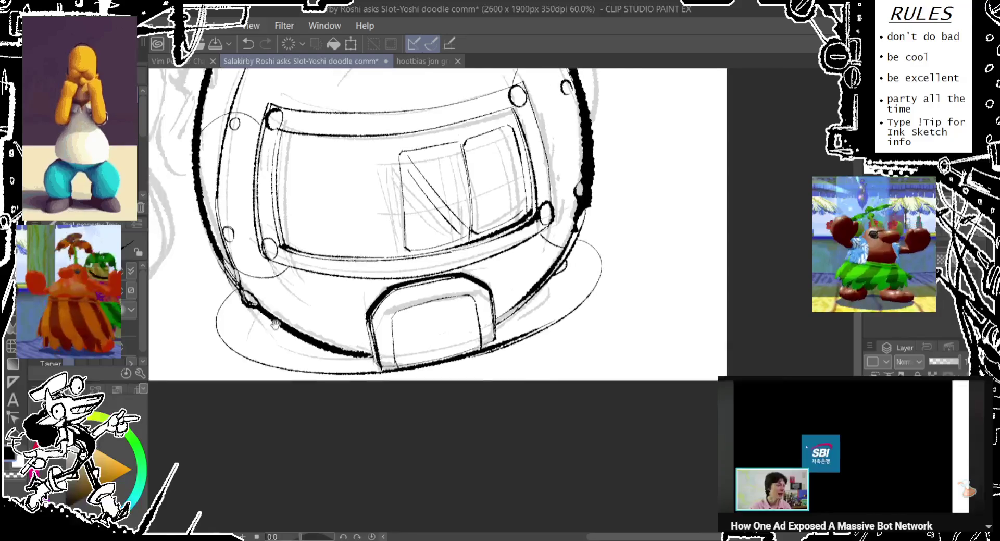
scroll(323, 354, "up", 2)
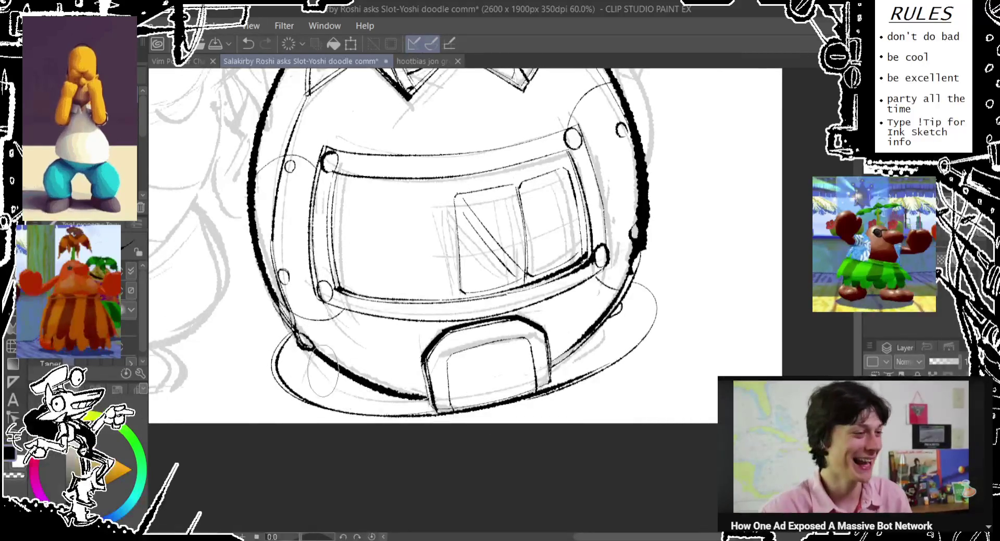
Ink a line along the base's lower-left edge, retrying thick and thin versions.
left_click_drag(287, 334, 438, 401)
key("ctrl+z")
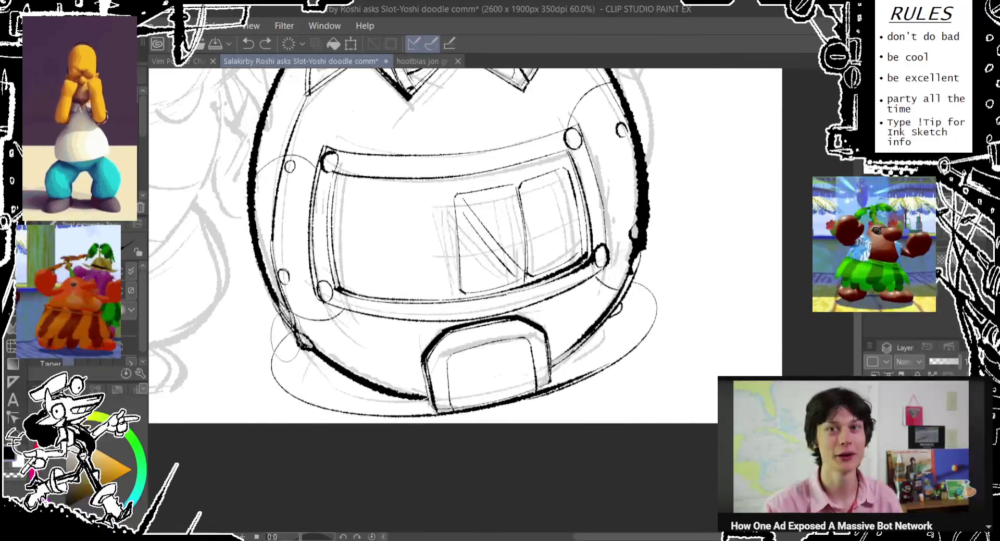
left_click_drag(294, 320, 459, 412)
key("ctrl+z")
left_click_drag(284, 359, 448, 406)
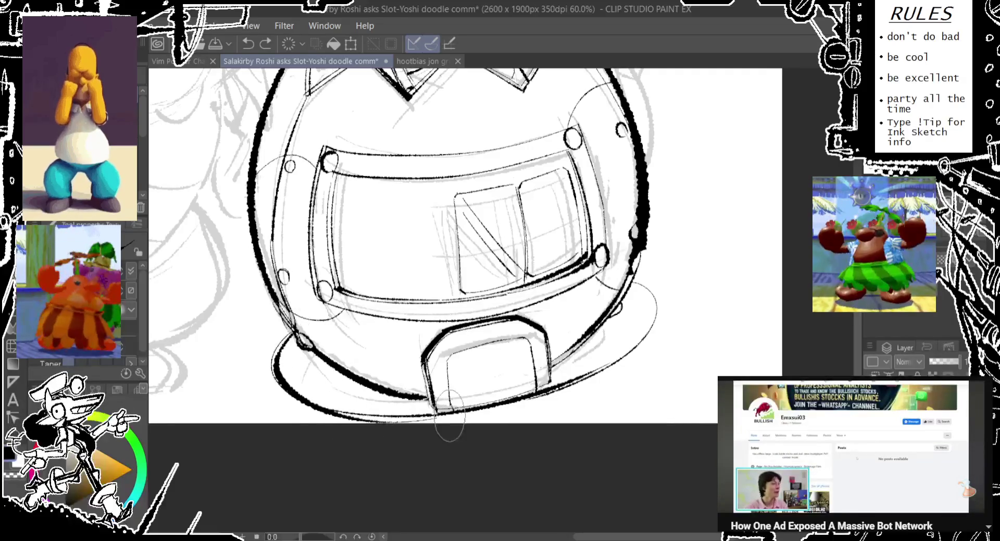
key("ctrl+z")
left_click_drag(293, 336, 425, 400)
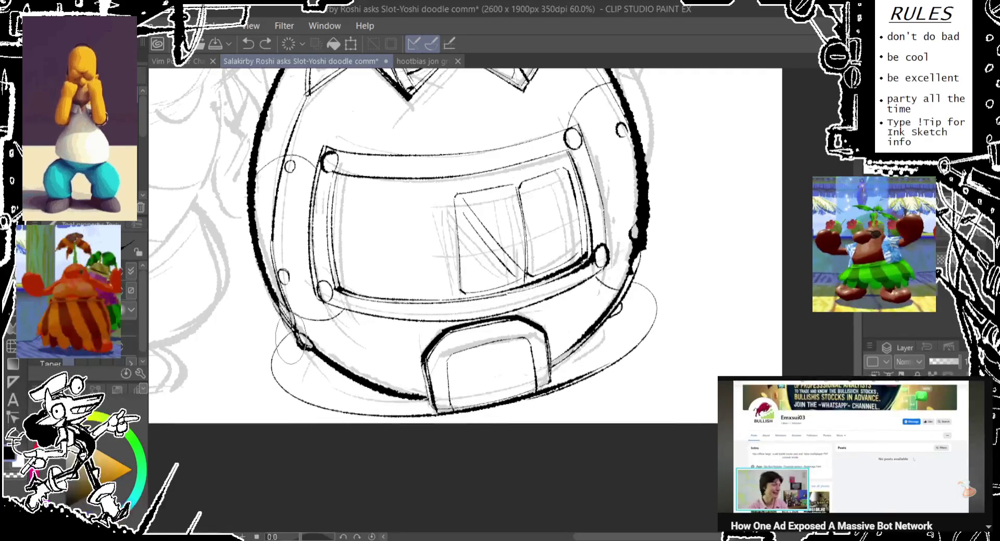
Retry the lower-left base edge stroke several more times, bringing Yoshi's head into view.
left_click_drag(293, 334, 432, 401)
key("ctrl+z")
left_click_drag(294, 331, 416, 399)
key("ctrl+z")
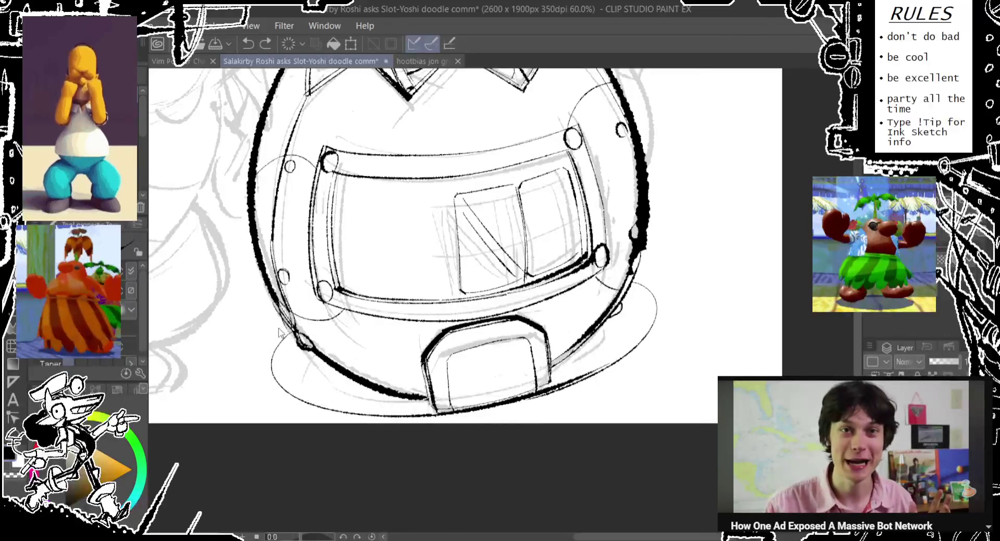
left_click_drag(292, 333, 412, 401)
key("ctrl+z")
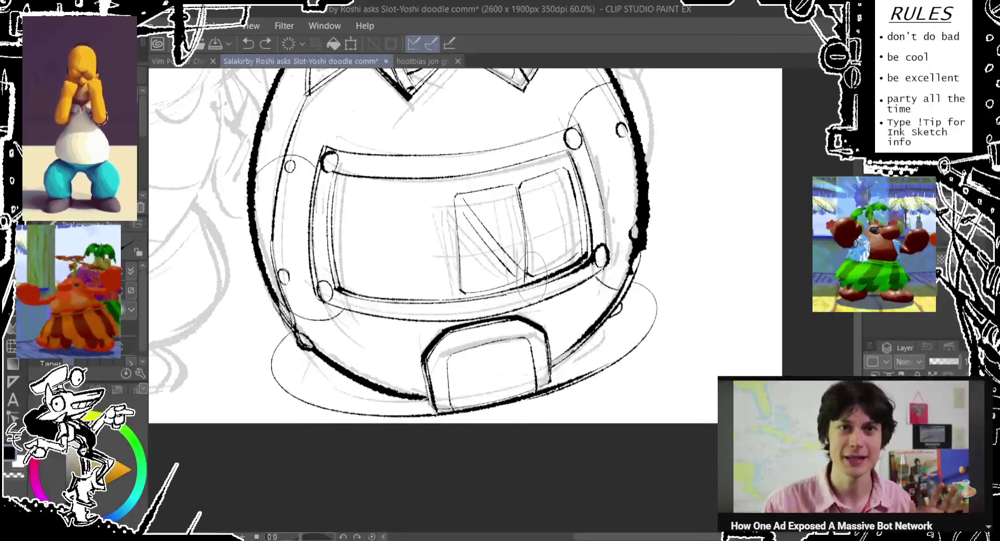
left_click_drag(526, 278, 513, 346)
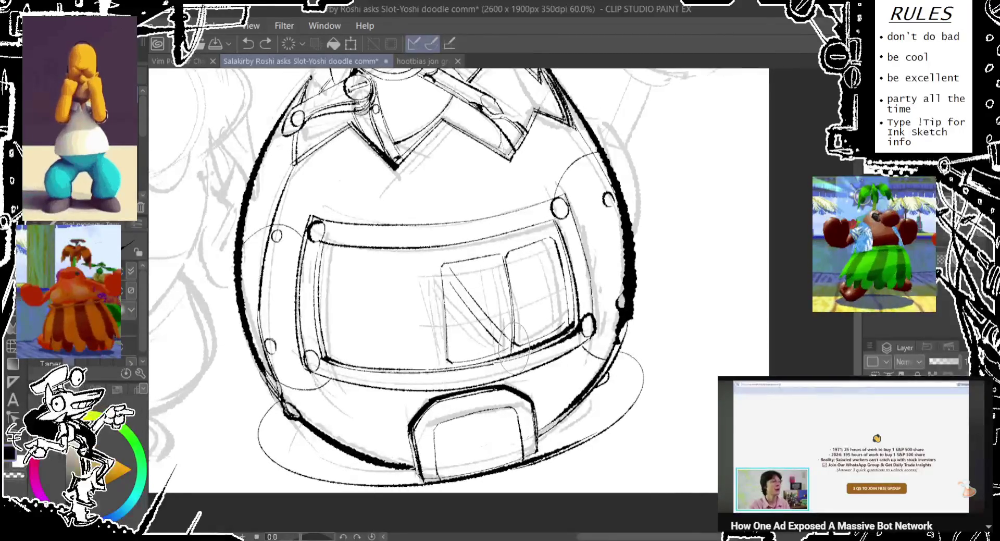
mouse_move(521, 286)
left_mouse_down()
mouse_move(489, 380)
mouse_move(410, 412)
left_mouse_up()
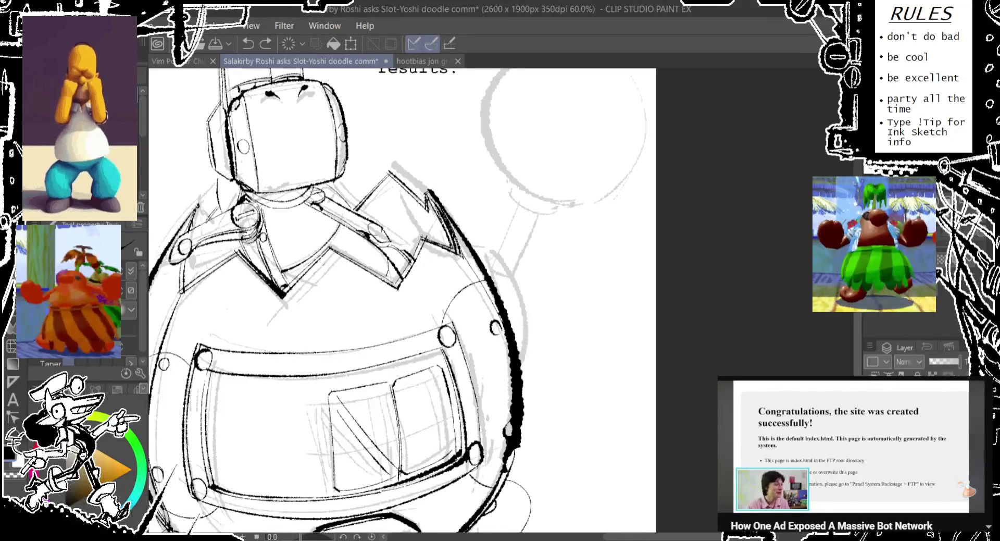
Pencil Yoshi's arm beside the body, undoing a stray oval and adjusting the strokes.
left_click_drag(503, 226, 536, 364)
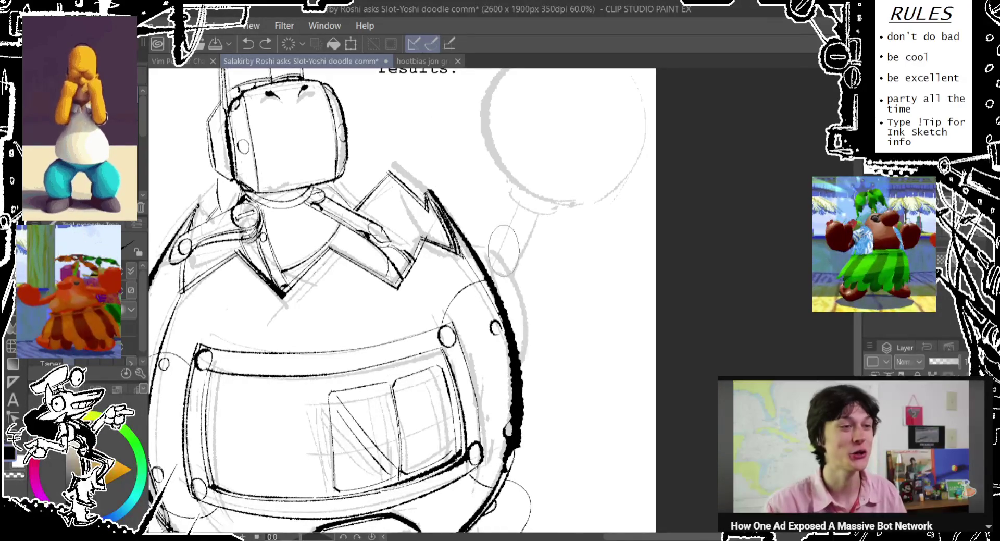
key("ctrl+z")
left_click_drag(512, 263, 521, 430)
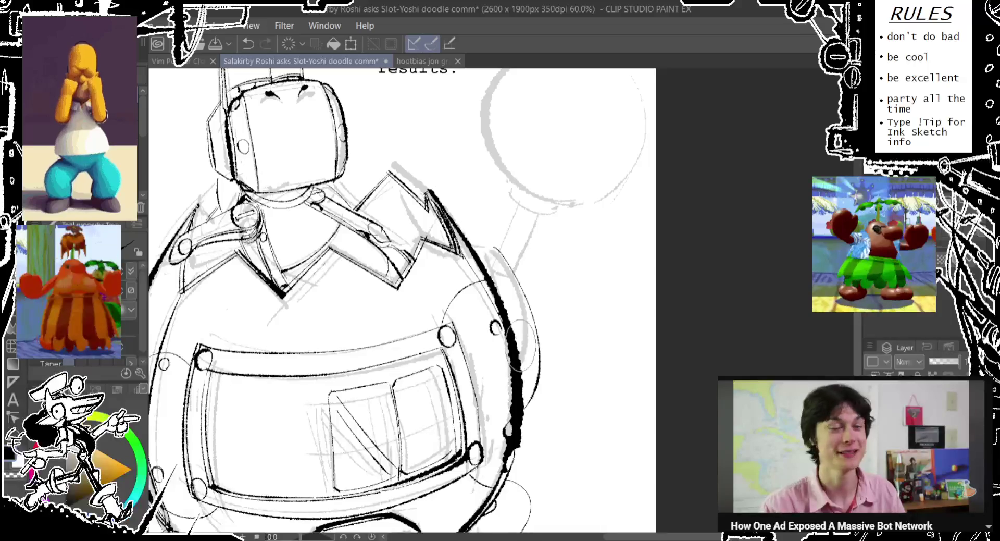
left_click_drag(401, 299, 420, 330)
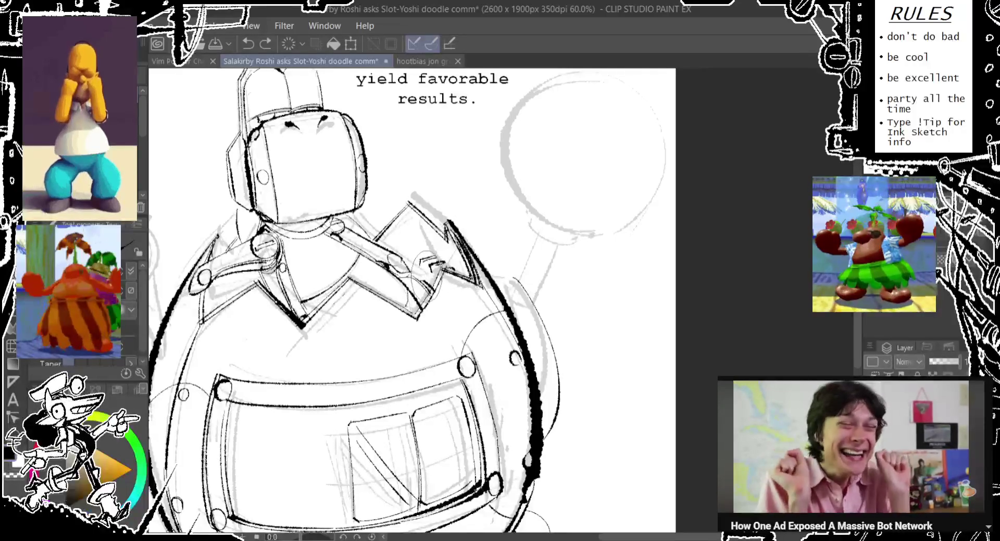
key("ctrl+z")
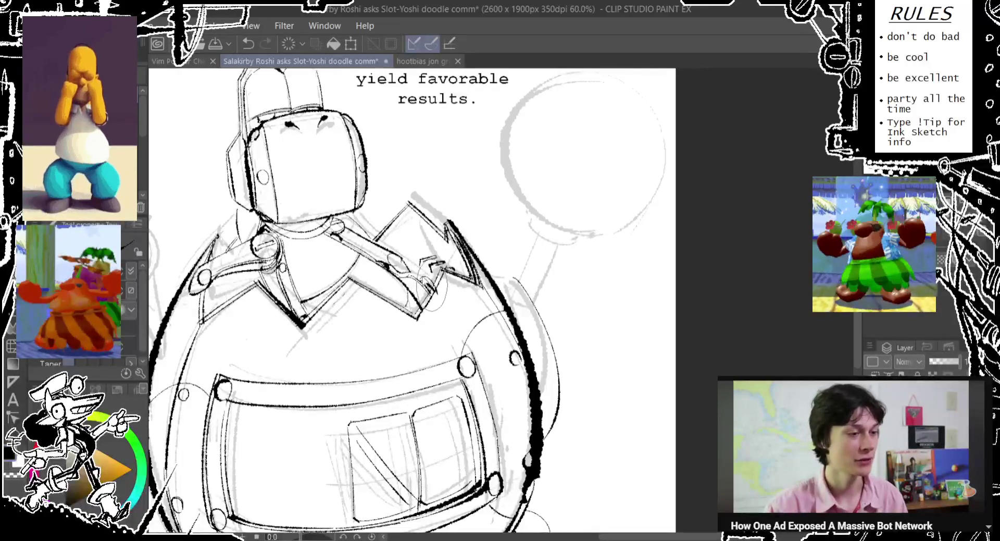
key("ctrl+z")
key("ctrl+y")
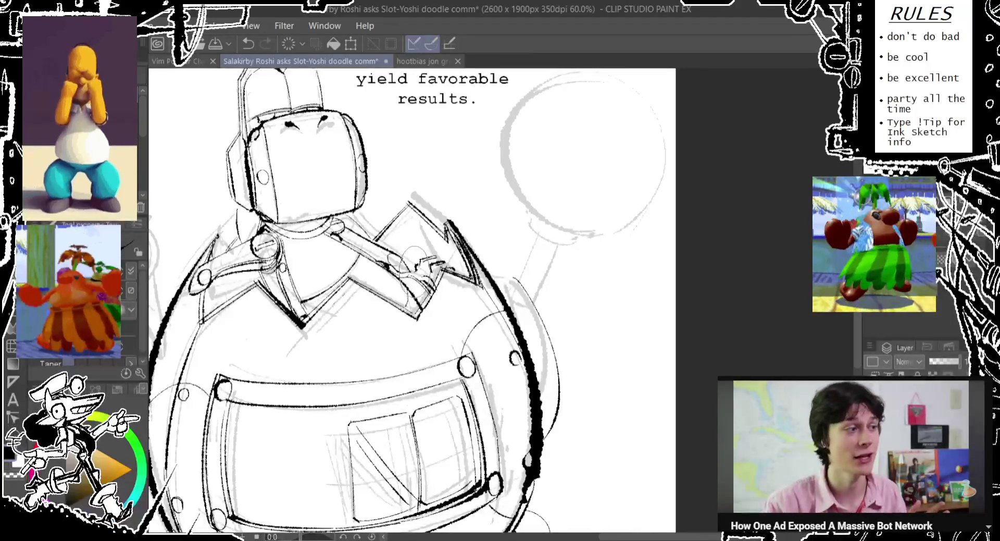
Sketch new arm and hand strokes near the lever bar, undoing and redoing attempts.
left_click_drag(412, 257, 470, 262)
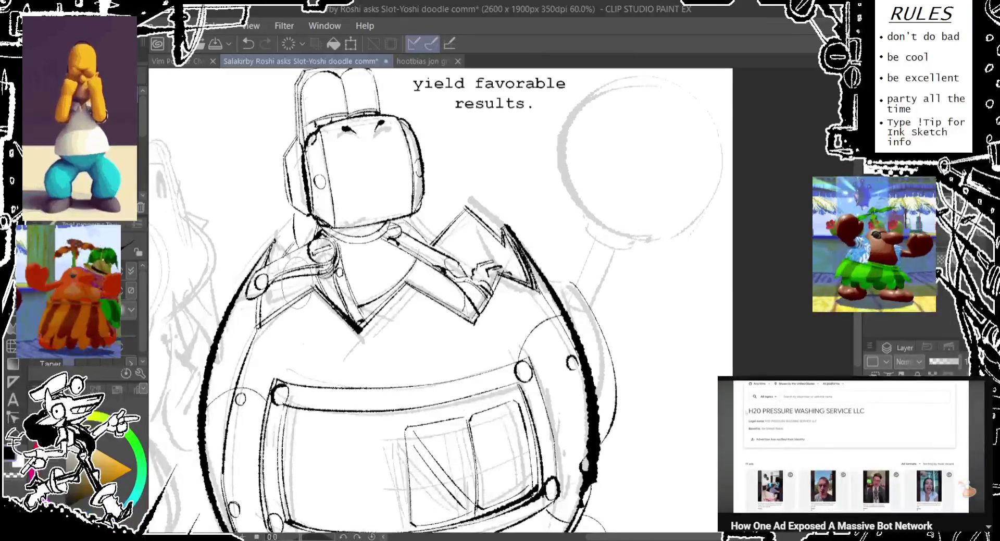
key("ctrl+z")
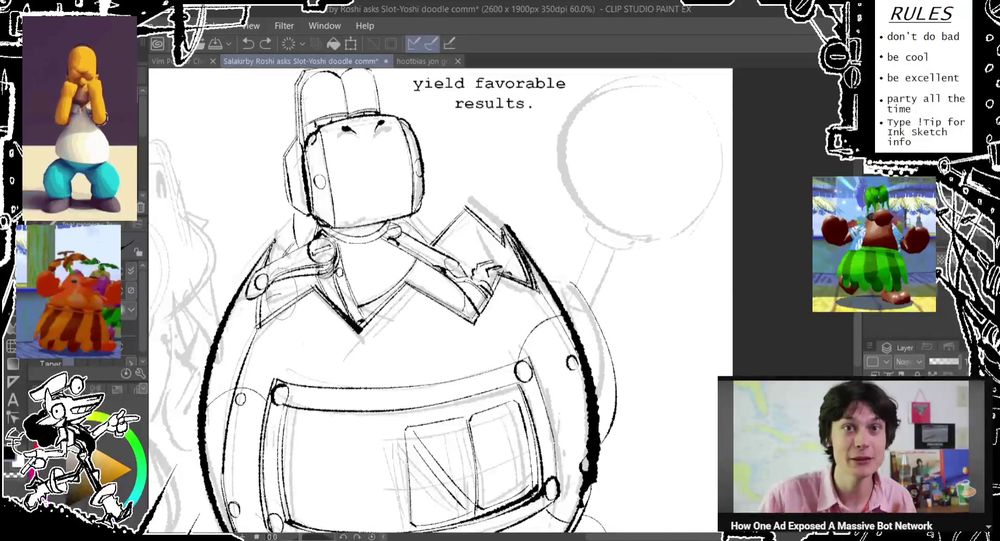
mouse_move(269, 295)
left_mouse_down()
mouse_move(281, 301)
mouse_move(263, 308)
left_mouse_up()
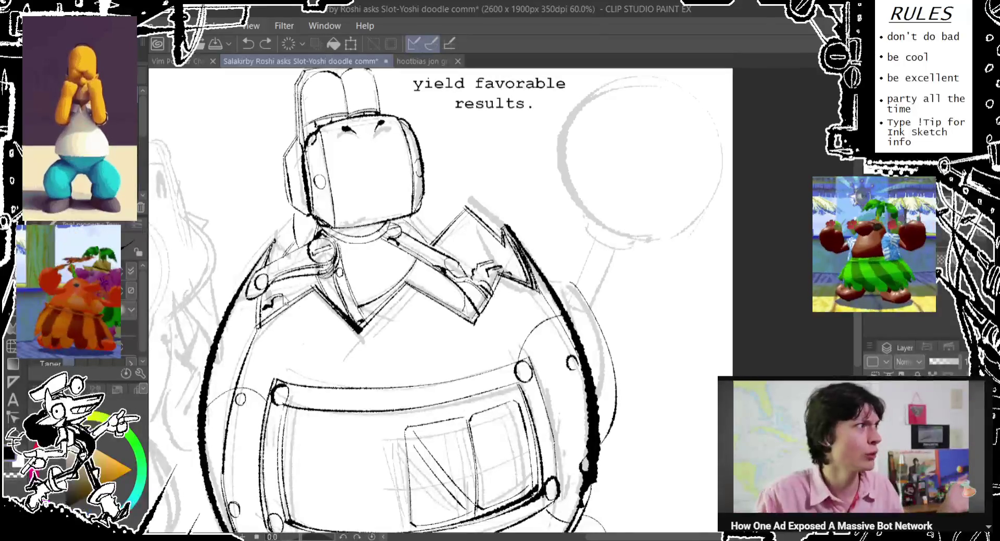
key("ctrl+z")
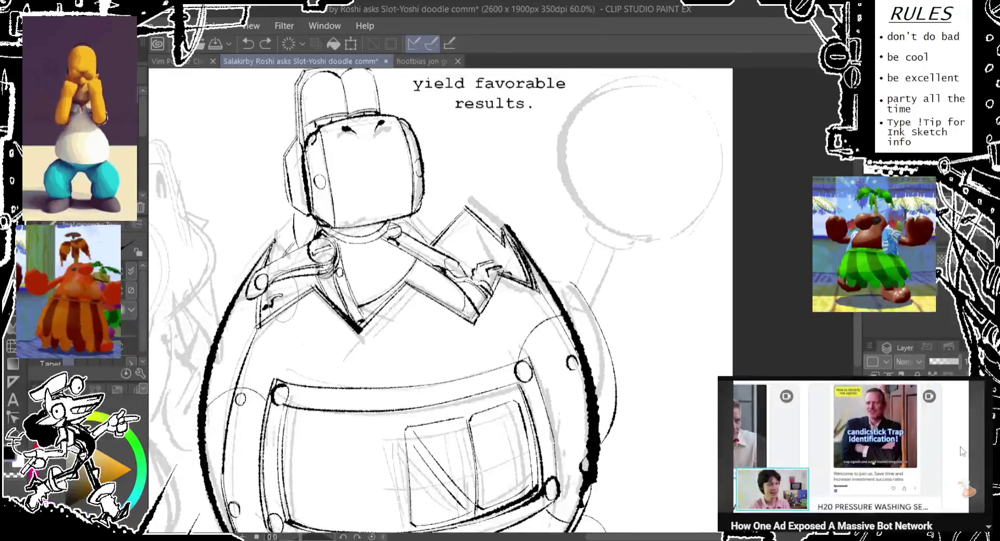
left_click_drag(302, 291, 307, 318)
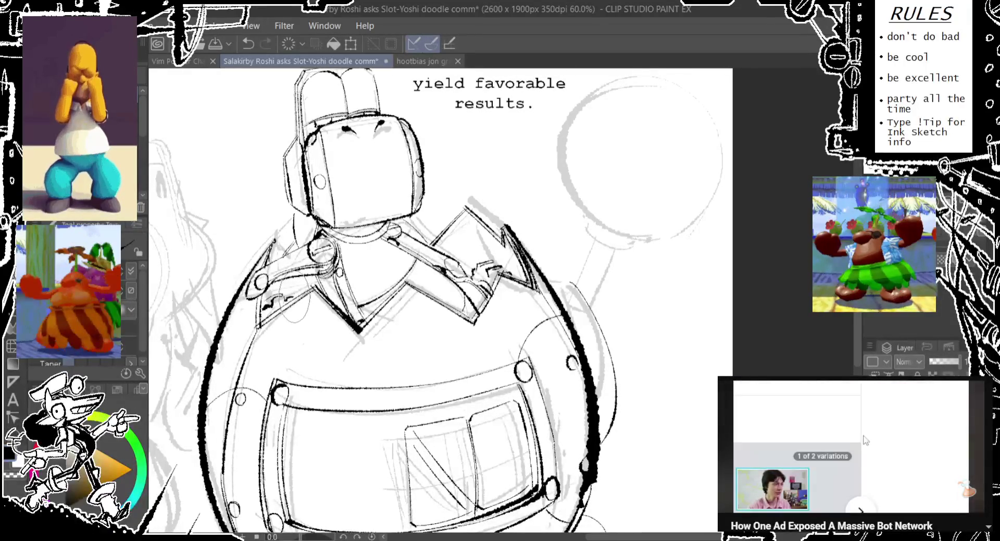
left_click_drag(305, 274, 310, 313)
key("ctrl+z")
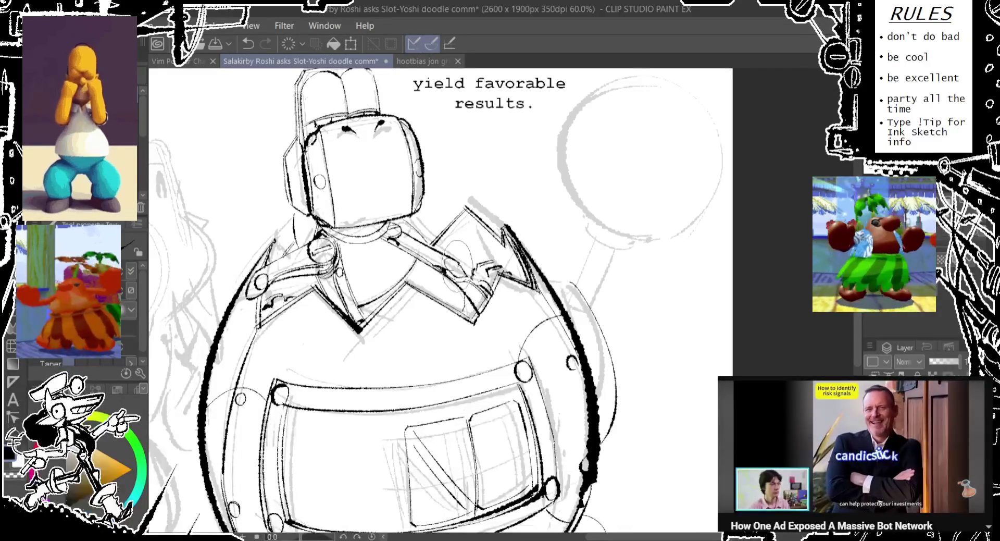
key("ctrl+z")
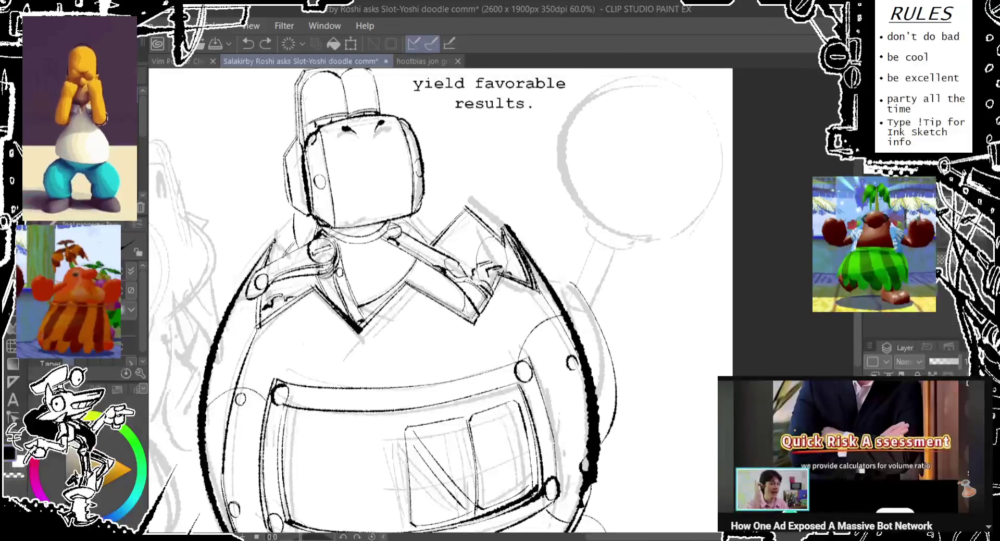
key("ctrl+y")
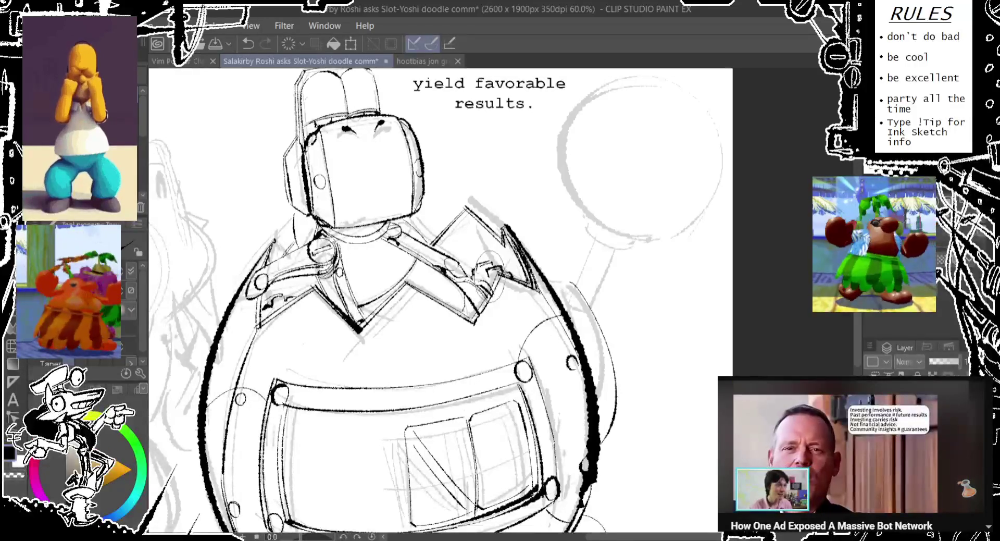
mouse_move(489, 274)
left_mouse_down()
mouse_move(458, 266)
mouse_move(382, 209)
left_mouse_up()
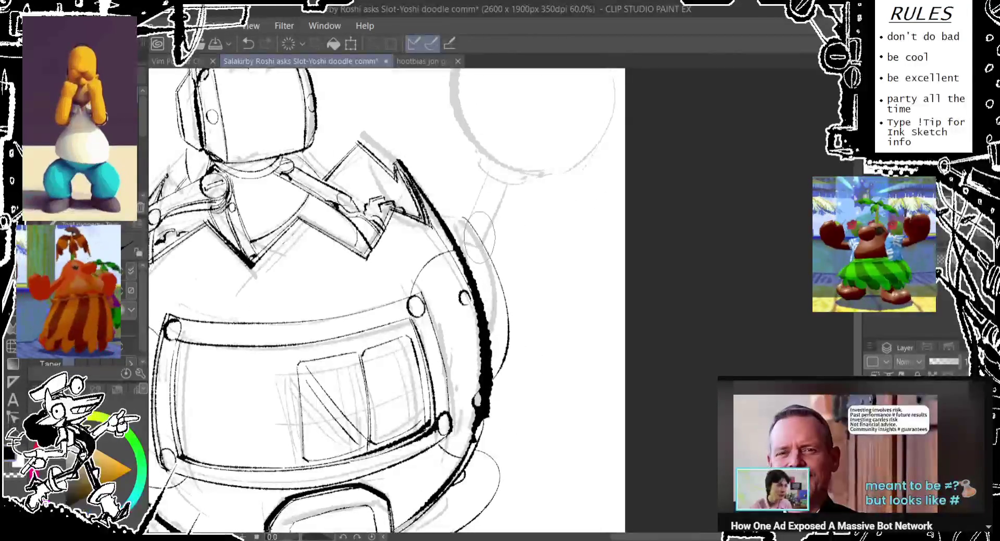
Try short strokes along the upper body outline, undoing each attempt.
left_click_drag(454, 204, 484, 242)
key("ctrl+z")
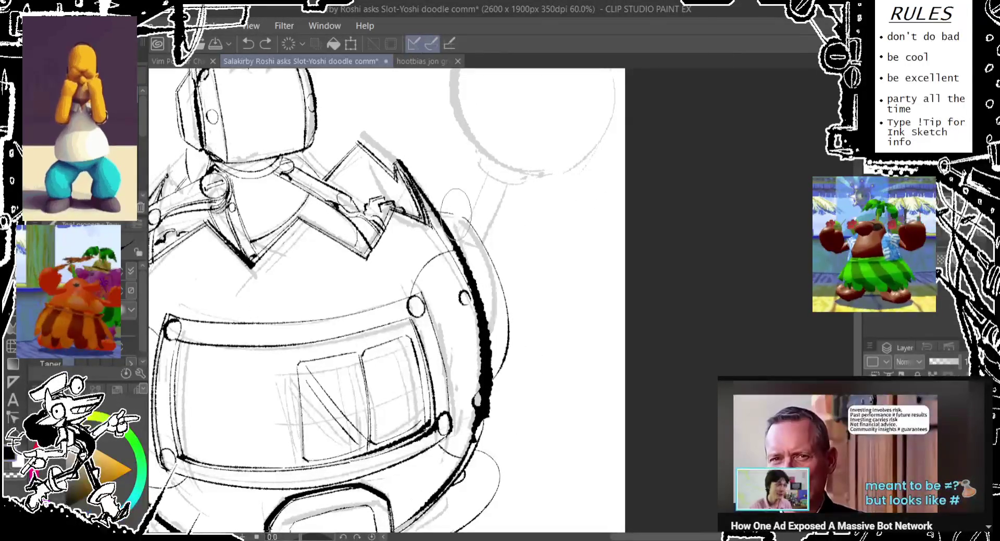
left_click_drag(443, 219, 472, 240)
key("ctrl+z")
left_click_drag(458, 206, 479, 239)
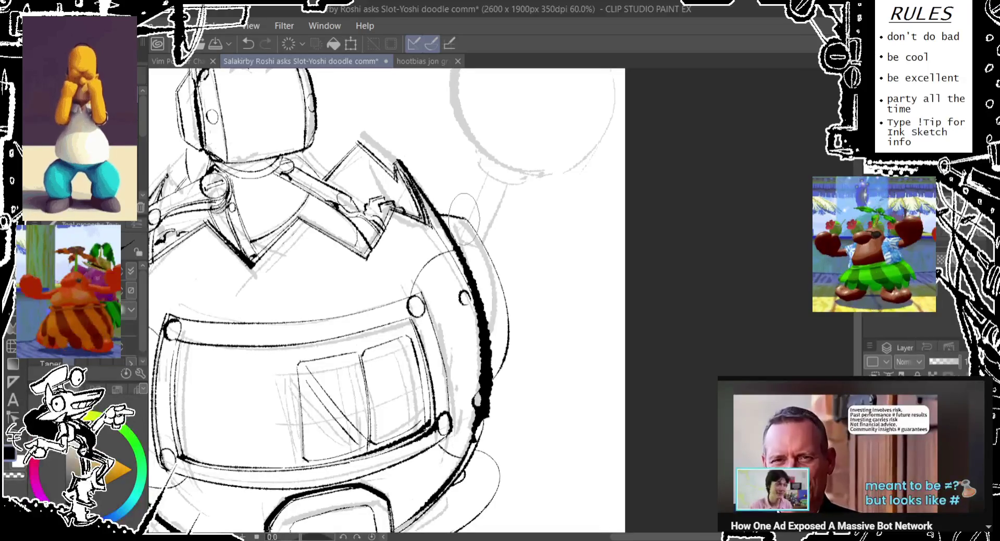
mouse_move(465, 225)
left_mouse_down()
mouse_move(447, 221)
mouse_move(471, 221)
mouse_move(487, 242)
left_mouse_up()
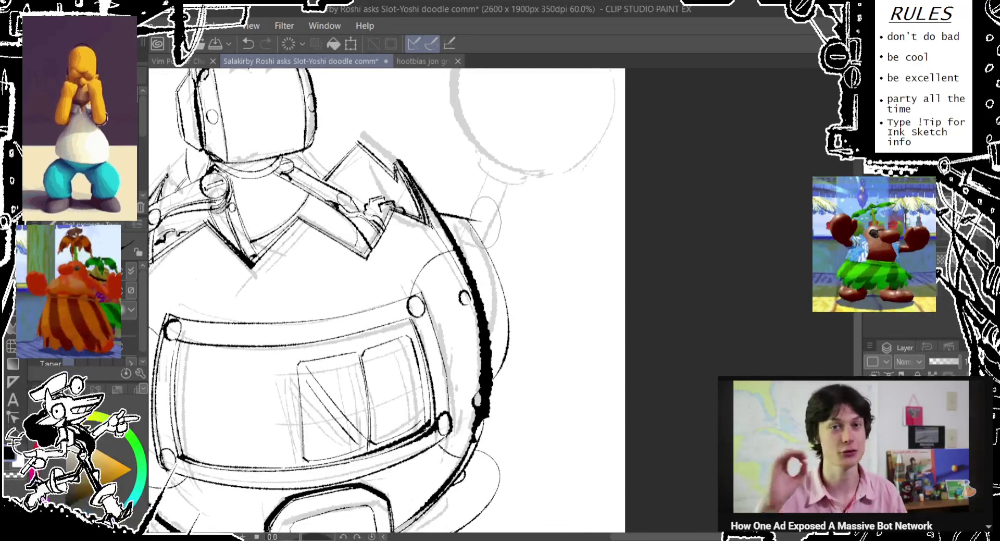
left_click_drag(524, 269, 484, 223)
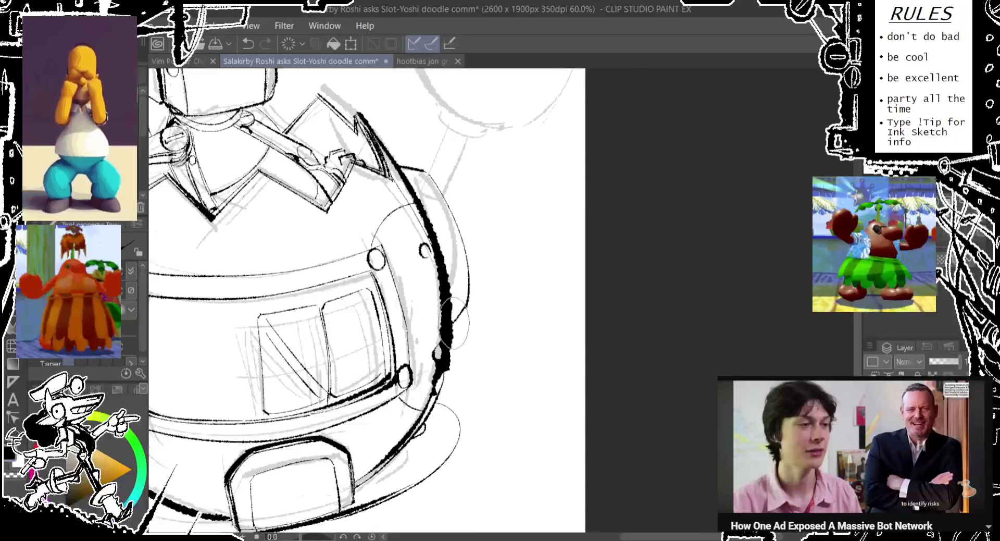
key("ctrl+z")
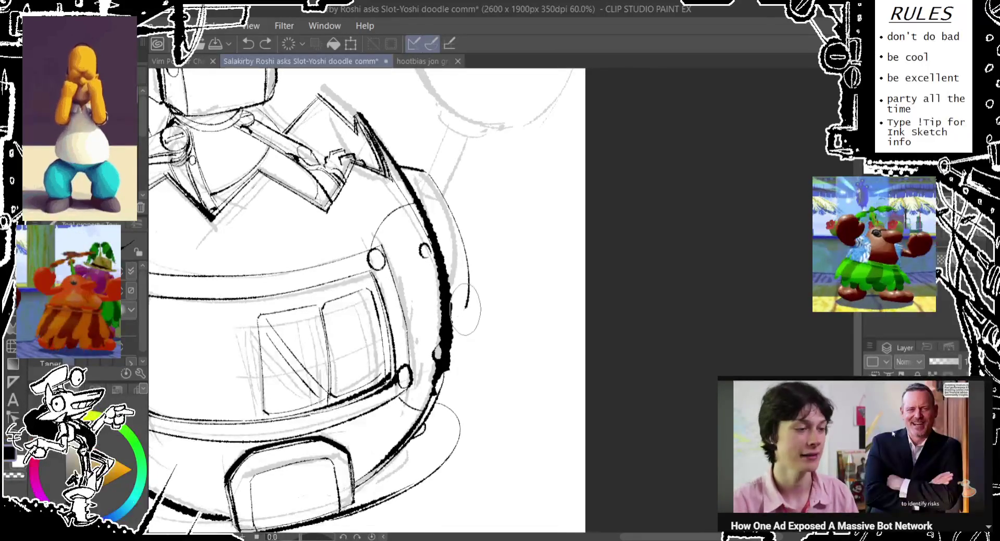
Ink a curved outline along the body's right side, redrawing it until kept.
left_click_drag(454, 279, 446, 312)
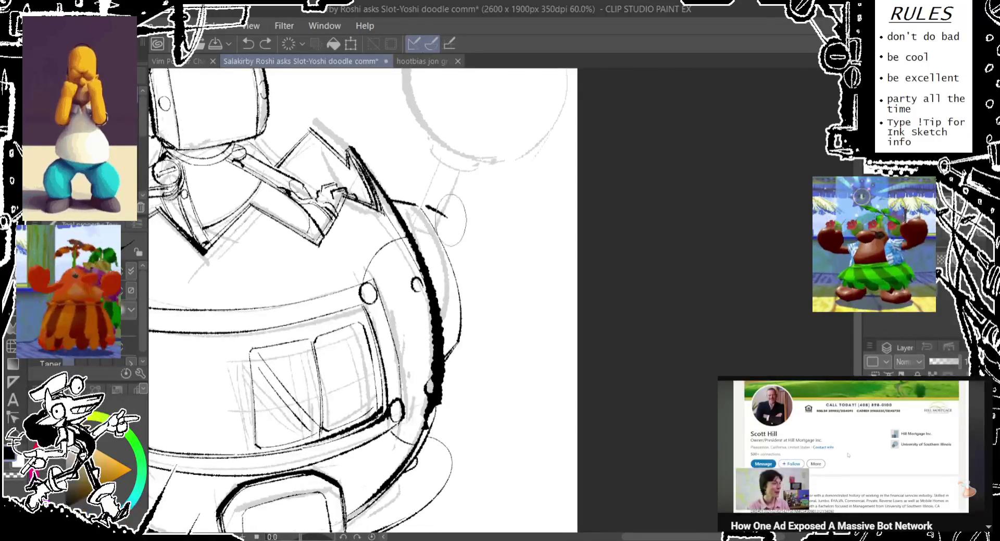
left_click_drag(422, 209, 453, 338)
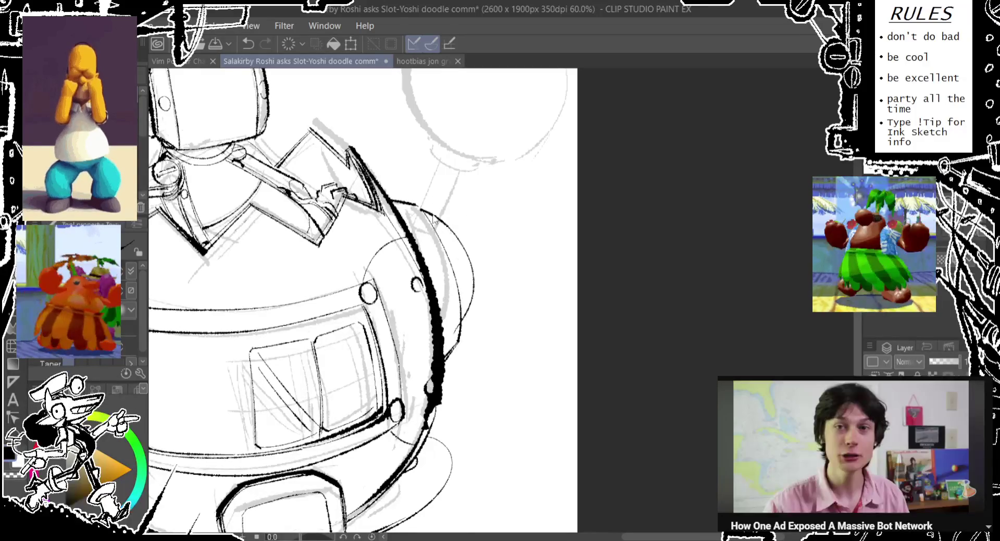
key("ctrl+z")
mouse_move(414, 203)
left_mouse_down()
mouse_move(454, 338)
mouse_move(499, 279)
left_mouse_up()
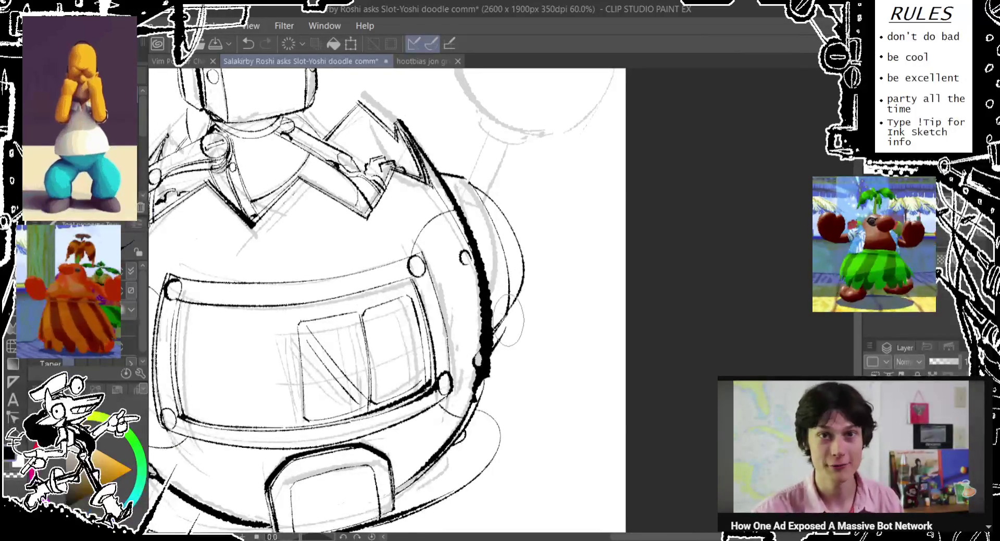
key("ctrl+z")
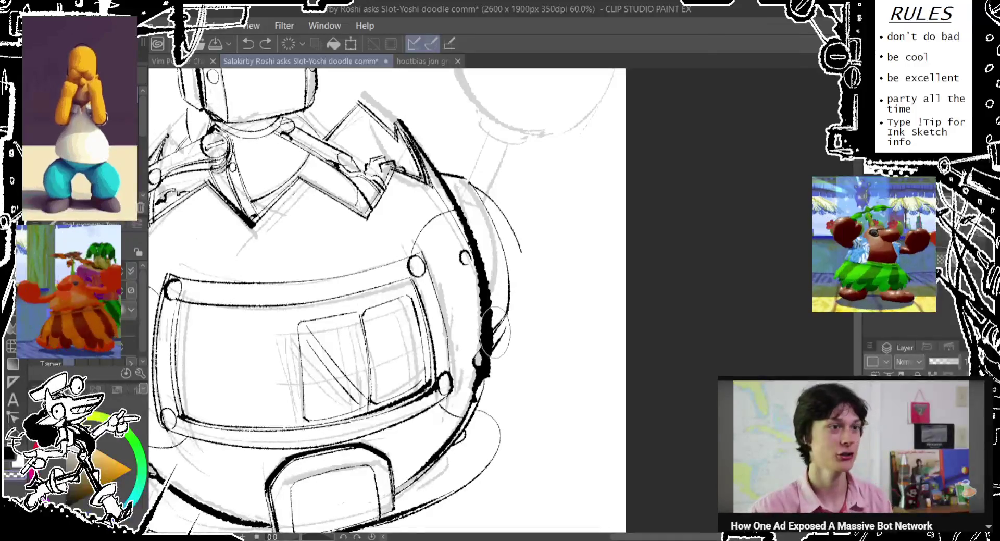
key("ctrl+y")
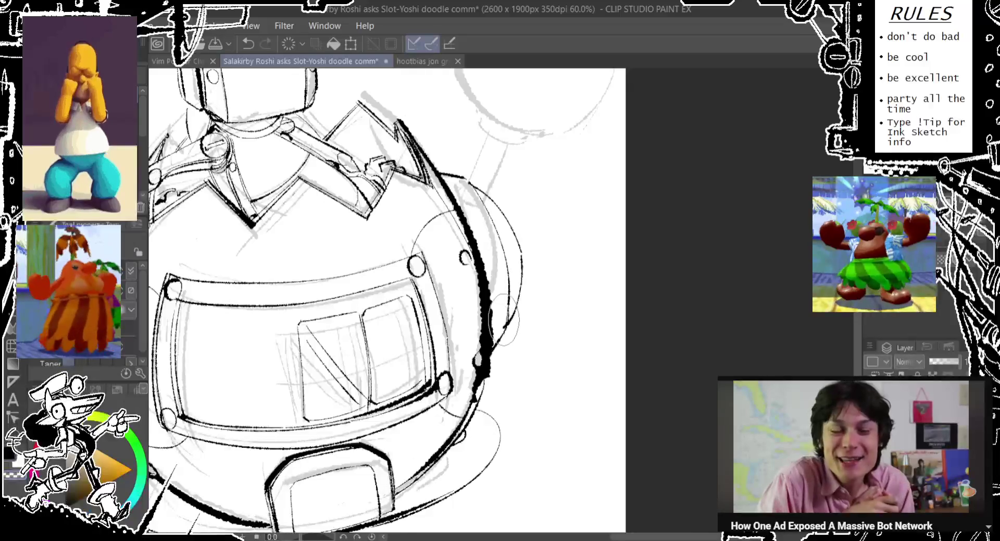
scroll(508, 295, "up", 3)
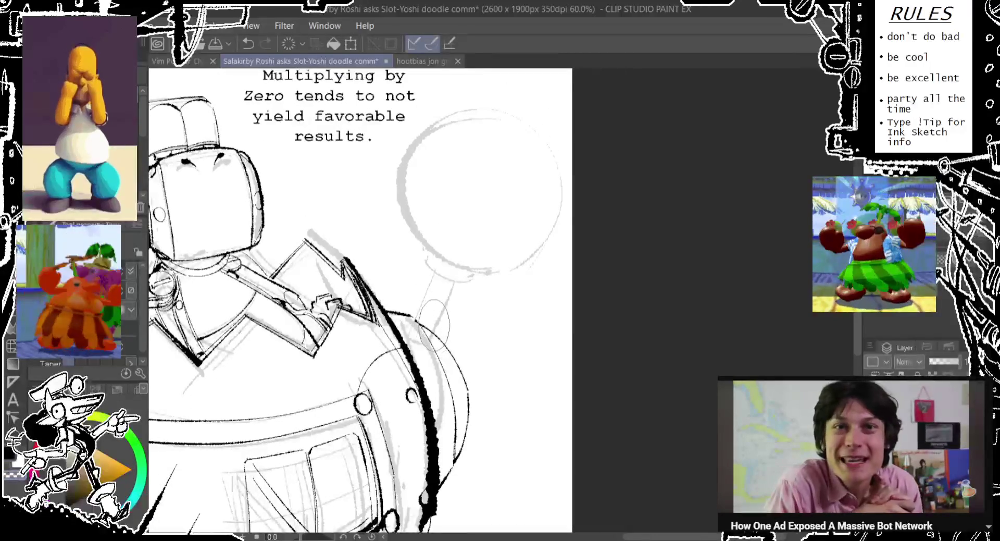
Sketch a small oval below the large ball and try a thick arc on it.
key("ctrl+z")
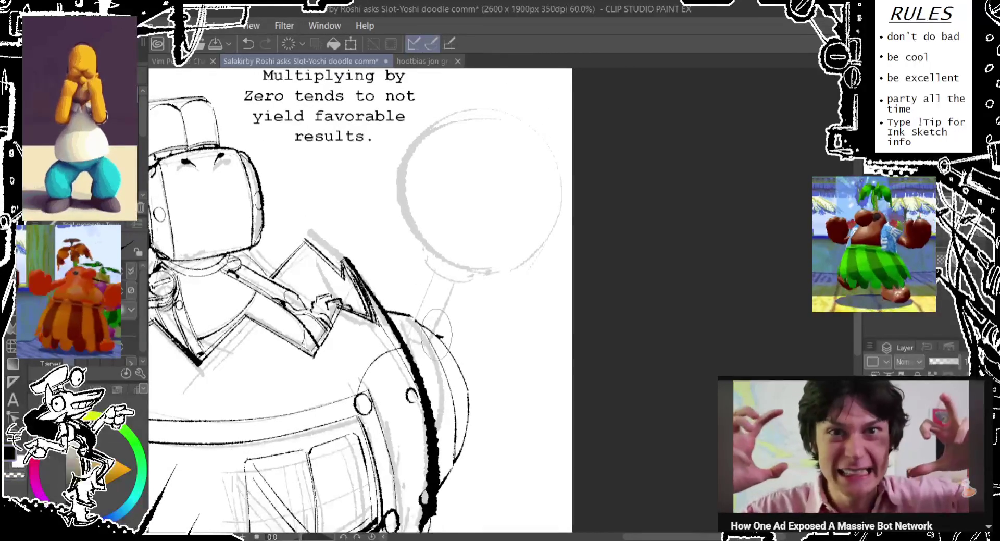
left_click_drag(459, 268, 422, 366)
left_click_drag(444, 329, 443, 376)
mouse_move(401, 198)
left_mouse_down()
mouse_move(393, 367)
mouse_move(494, 347)
left_mouse_up()
key("ctrl+z")
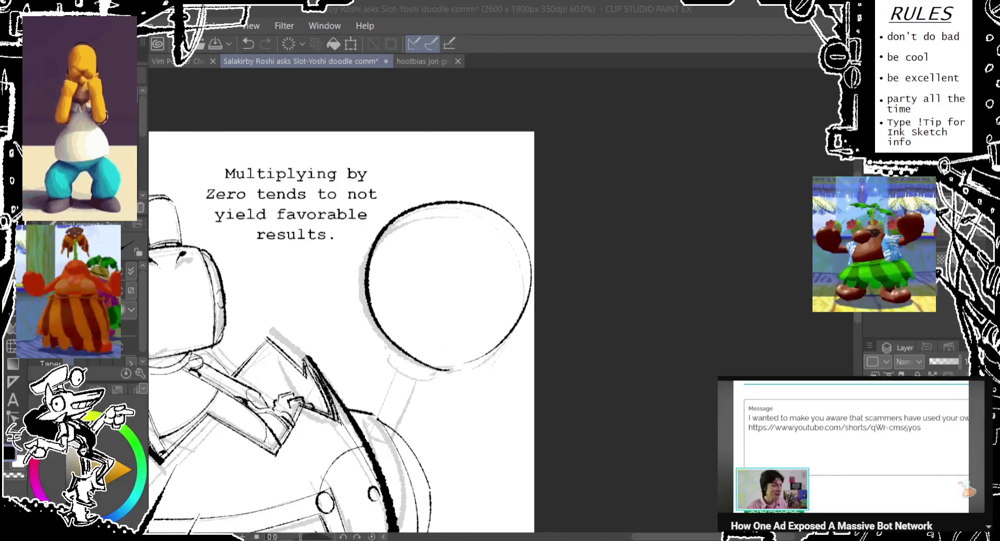
Ink a thick outline around the large ball, redrawing it over several attempts.
left_click_drag(440, 154, 427, 169)
mouse_move(375, 365)
left_mouse_down()
mouse_move(366, 373)
mouse_move(360, 292)
left_mouse_up()
key("ctrl+z")
key("ctrl+z")
left_click_drag(432, 388, 365, 284)
key("ctrl+z")
mouse_move(443, 384)
left_mouse_down()
mouse_move(408, 378)
mouse_move(465, 376)
left_mouse_up()
key("ctrl+z")
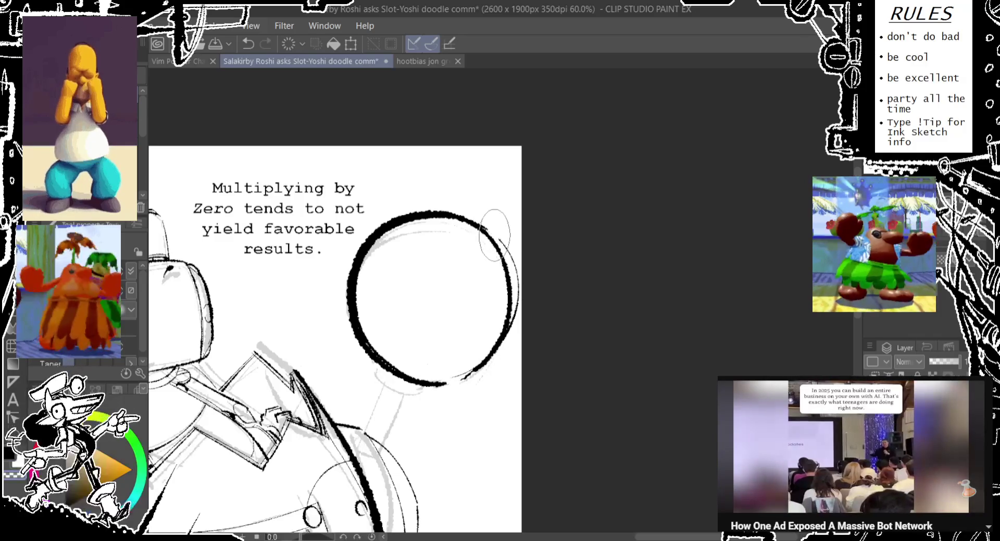
key("ctrl+z")
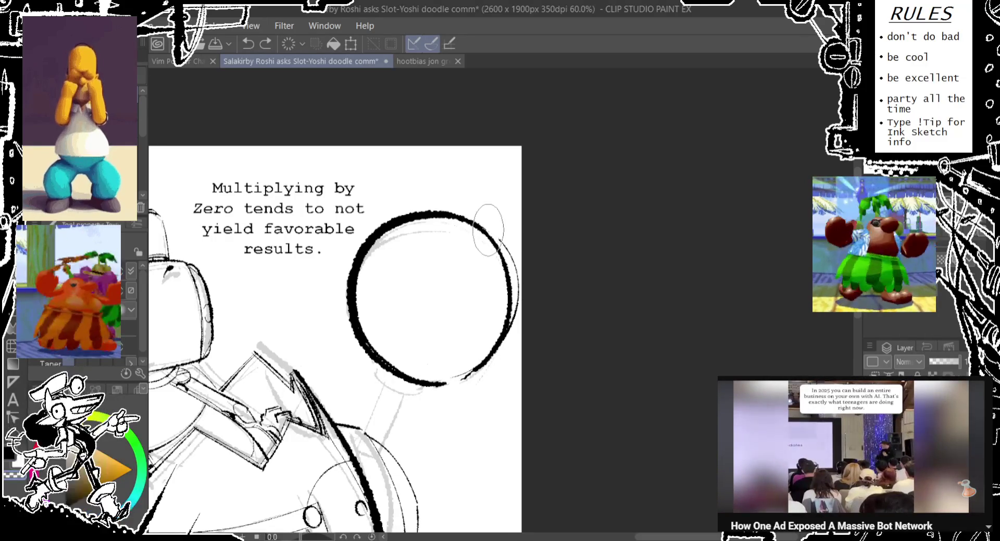
left_click_drag(482, 223, 520, 273)
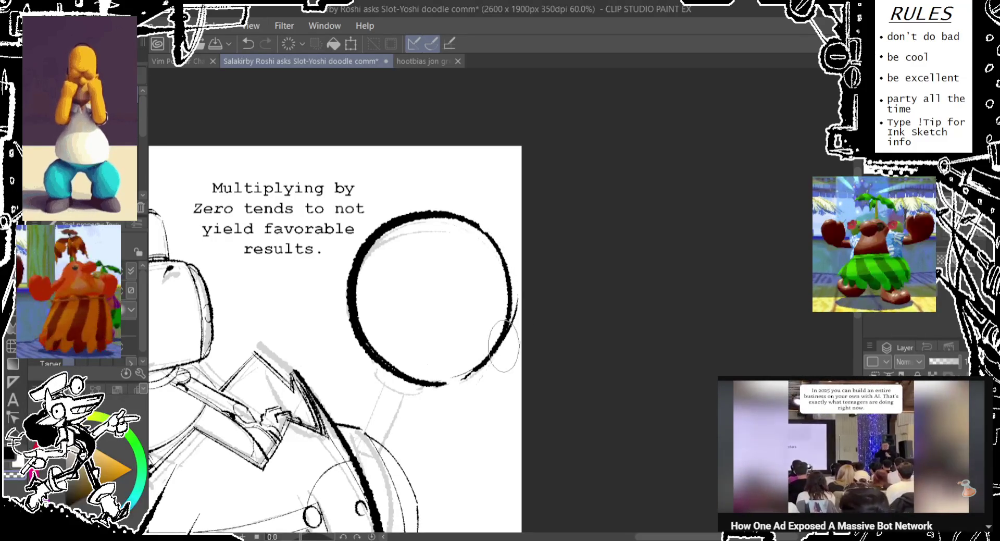
key("ctrl+z")
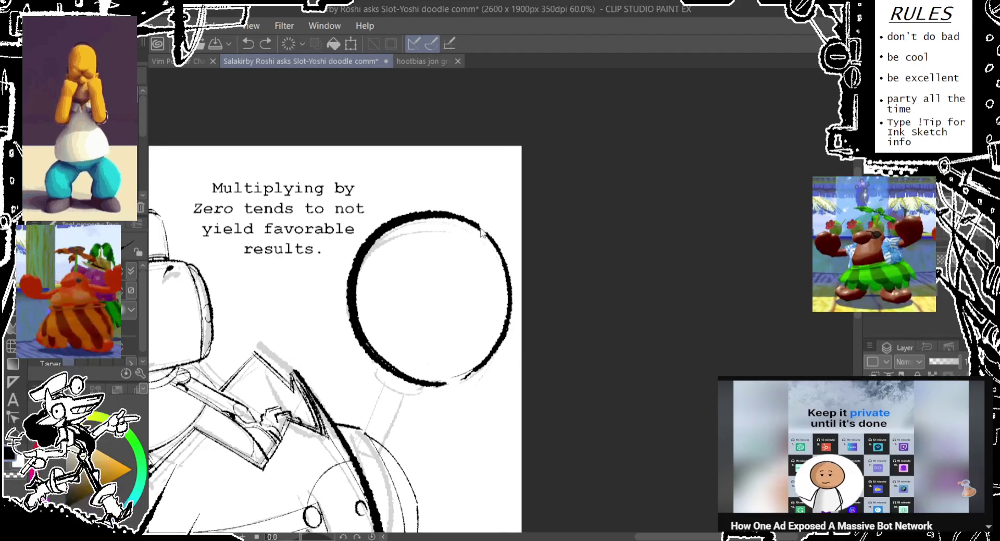
Try a short curve below the ball, then remove it and frame the stem area.
scroll(449, 286, "down", 2)
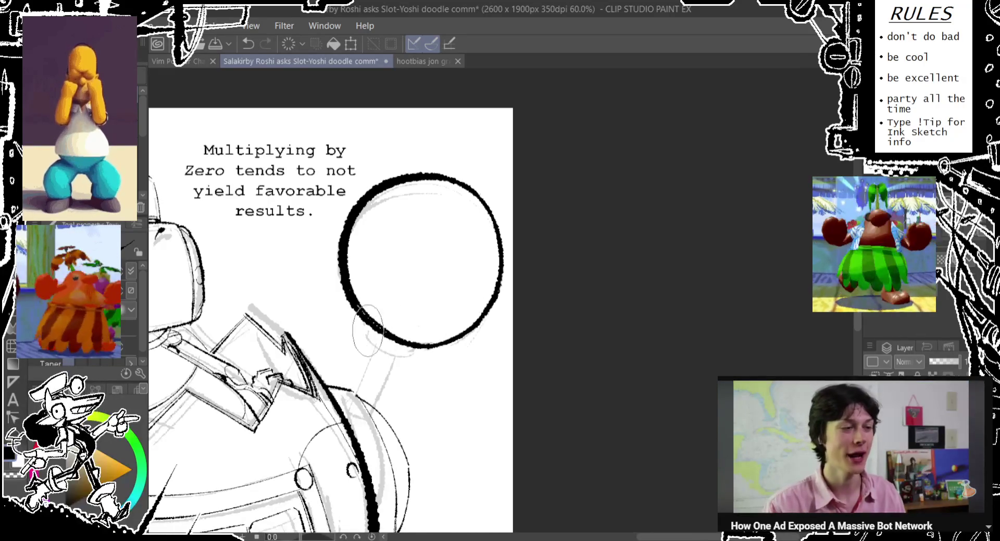
key("ctrl+z")
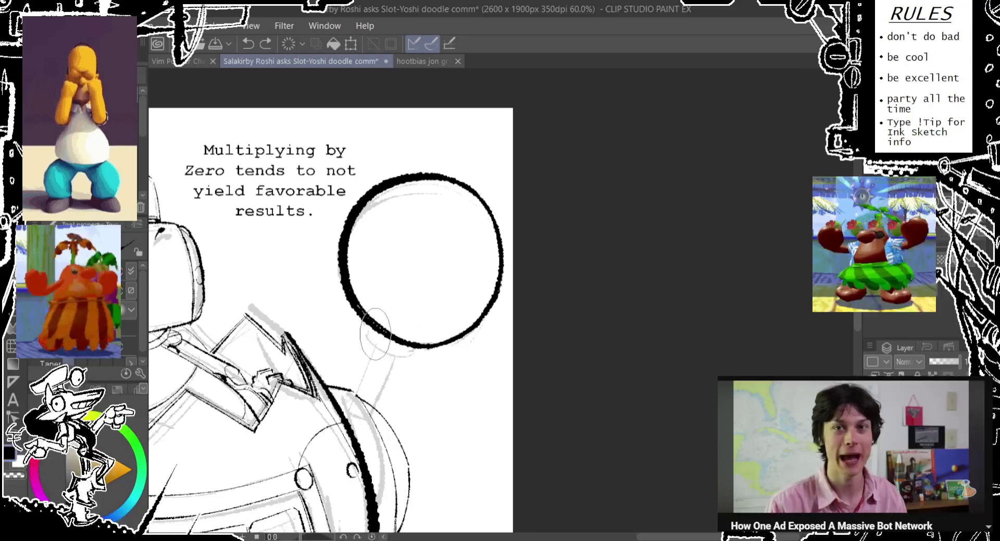
left_click_drag(372, 346, 401, 358)
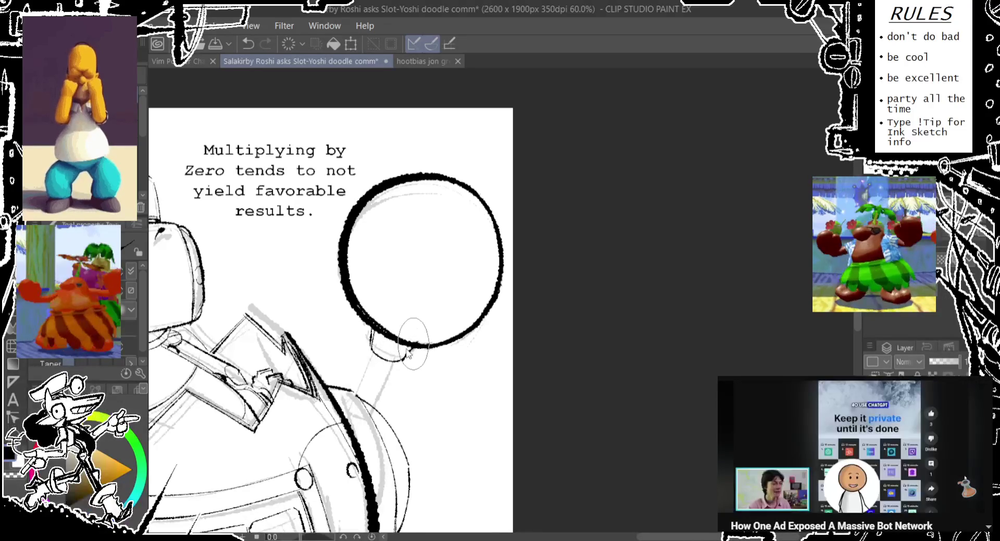
mouse_move(374, 357)
left_mouse_down()
mouse_move(379, 296)
mouse_move(344, 360)
left_mouse_up()
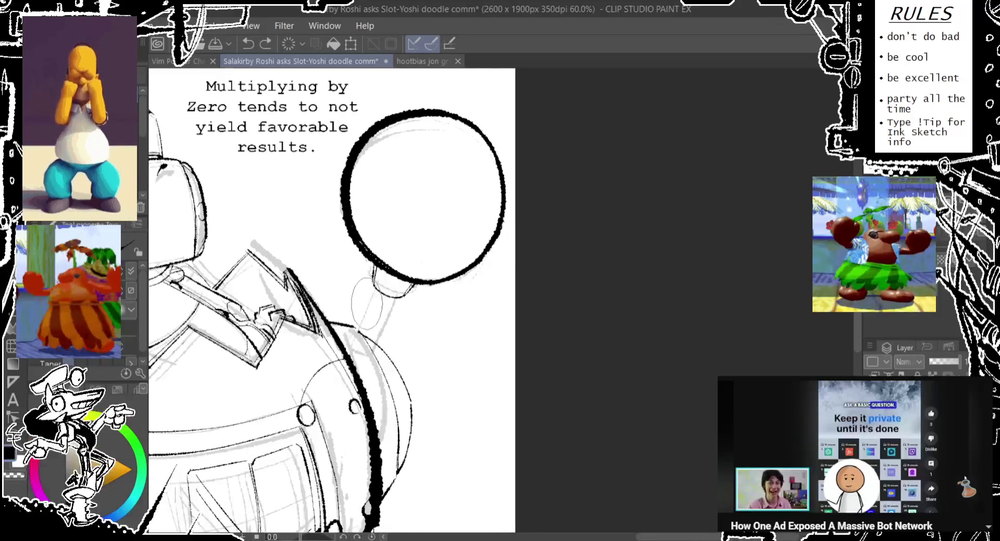
key("ctrl+z")
scroll(373, 328, "up", 2)
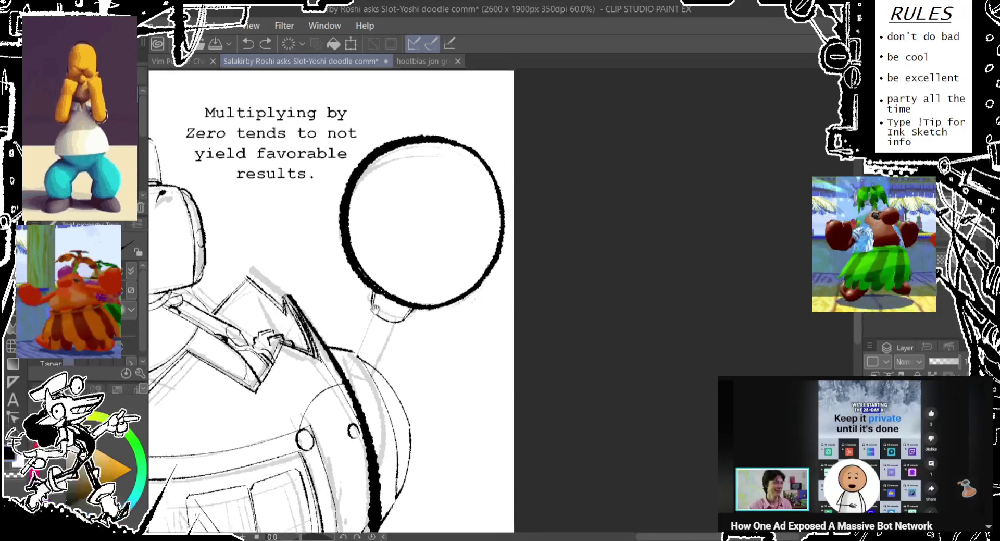
left_click_drag(397, 361, 381, 311)
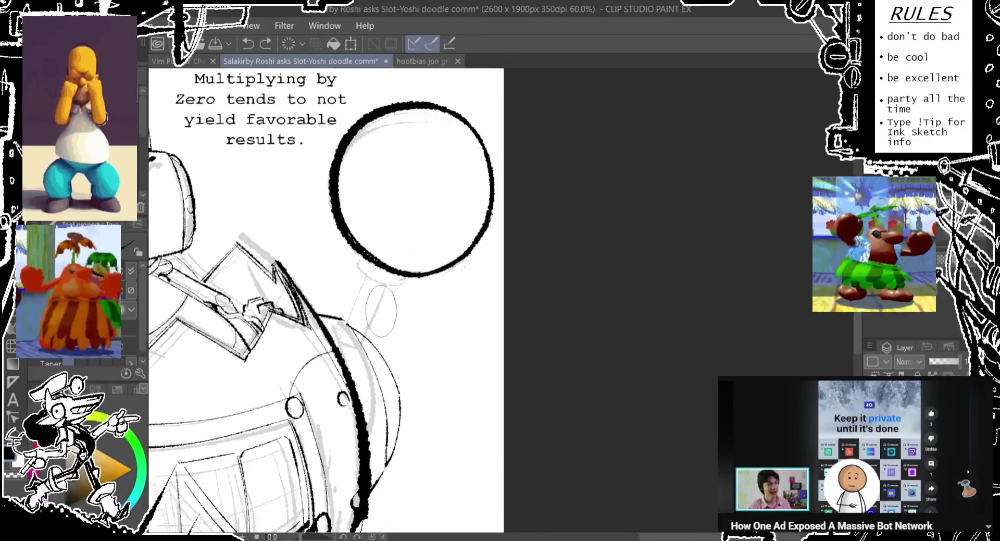
Ink the left and right stem lines running down from the ball toward the body.
left_click_drag(378, 271, 370, 347)
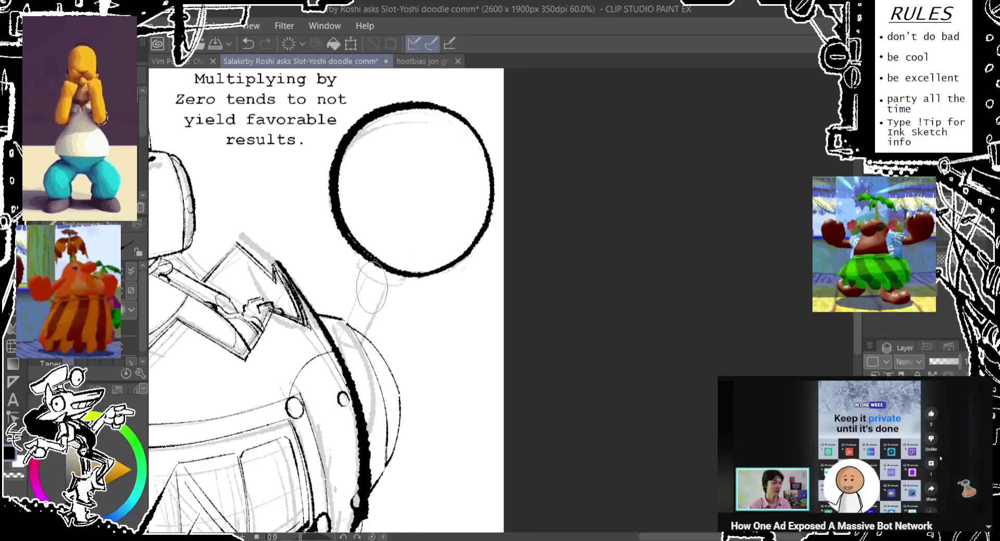
key("ctrl+z")
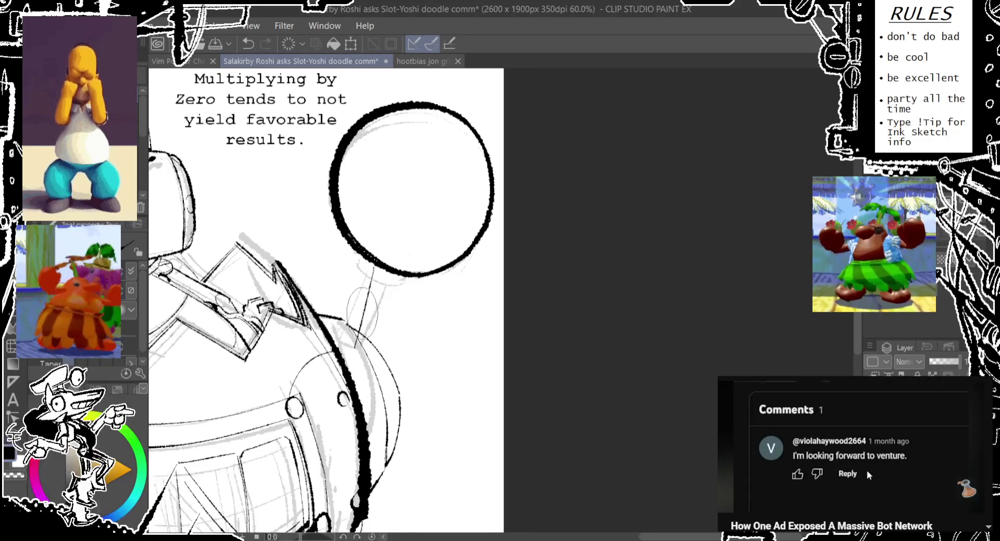
left_click_drag(371, 271, 361, 333)
key("ctrl+z")
left_click_drag(371, 270, 360, 333)
key("ctrl+z")
left_click_drag(405, 279, 378, 354)
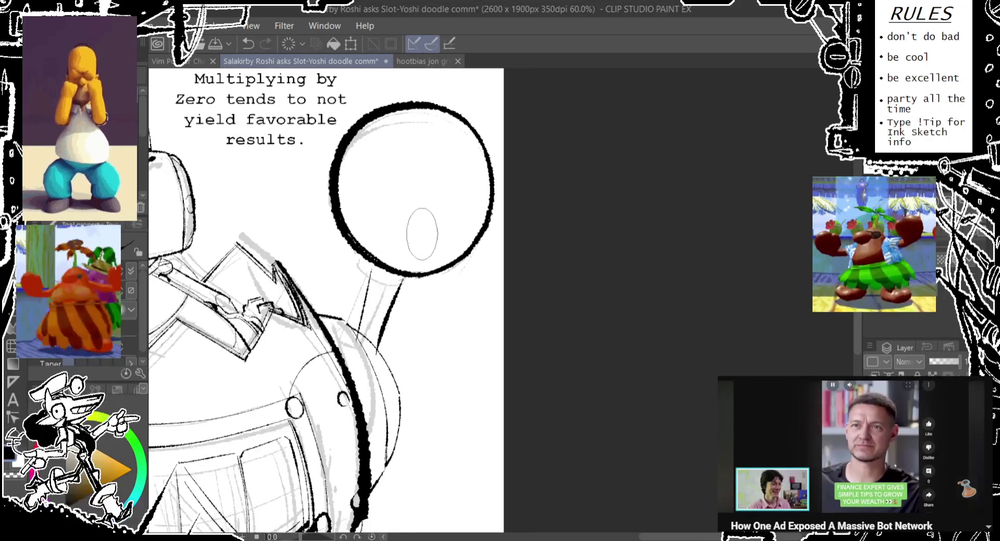
left_click_drag(363, 311, 371, 271)
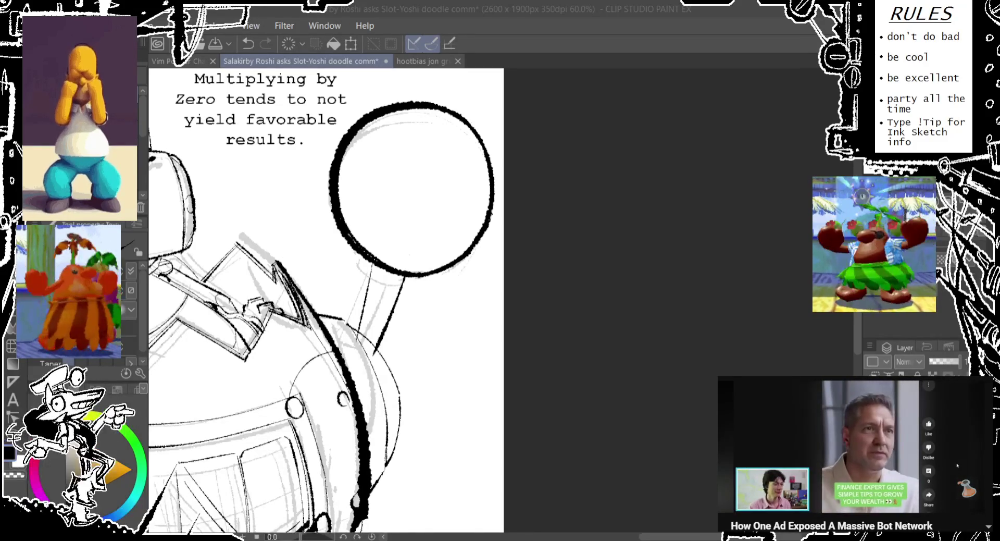
Type the video comment 'dawg this is the fakest deepfake i have ever seen. try harder,'.
left_click(929, 470)
type("dawg this is")
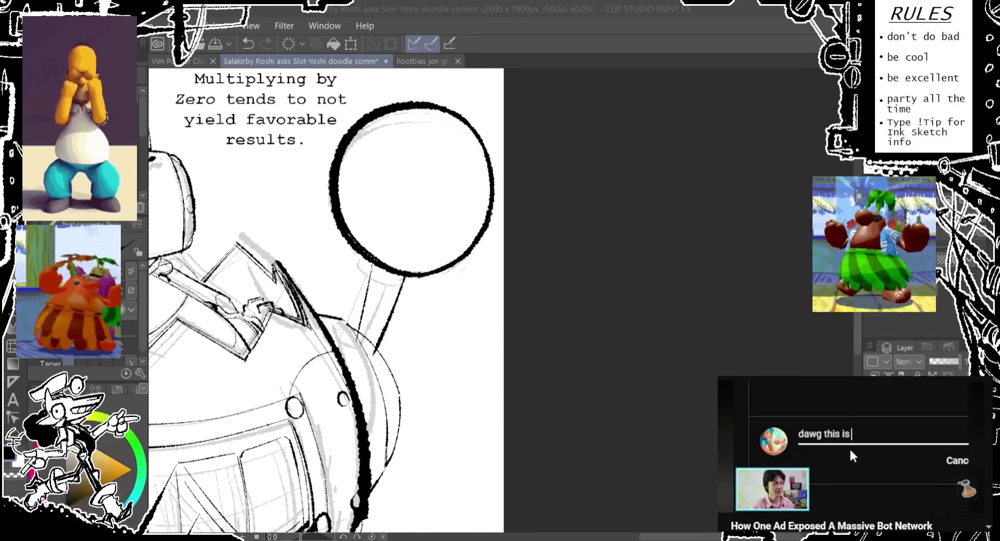
type(" the fakest deepfake i")
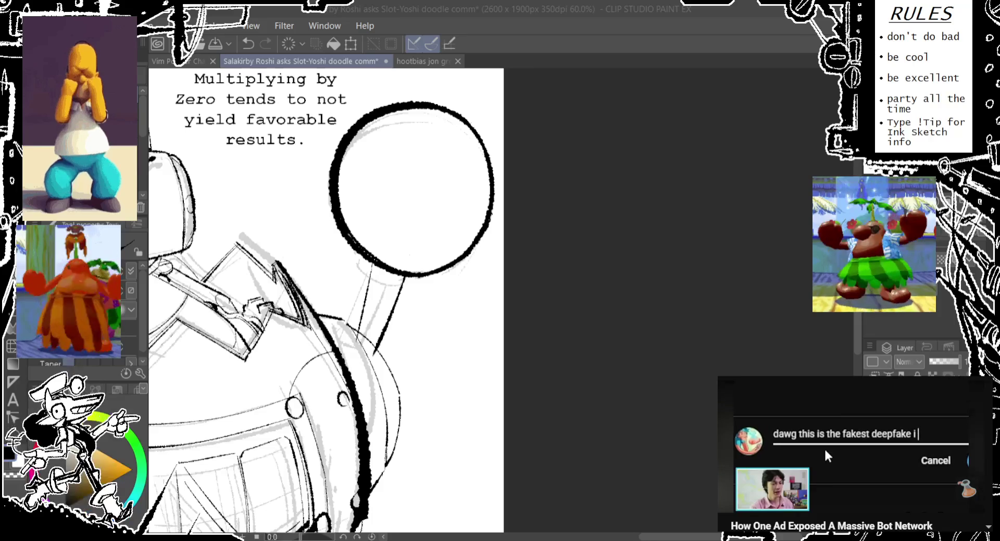
type(" have ever s")
left_click_drag(372, 328, 373, 318)
type("een. try harder,")
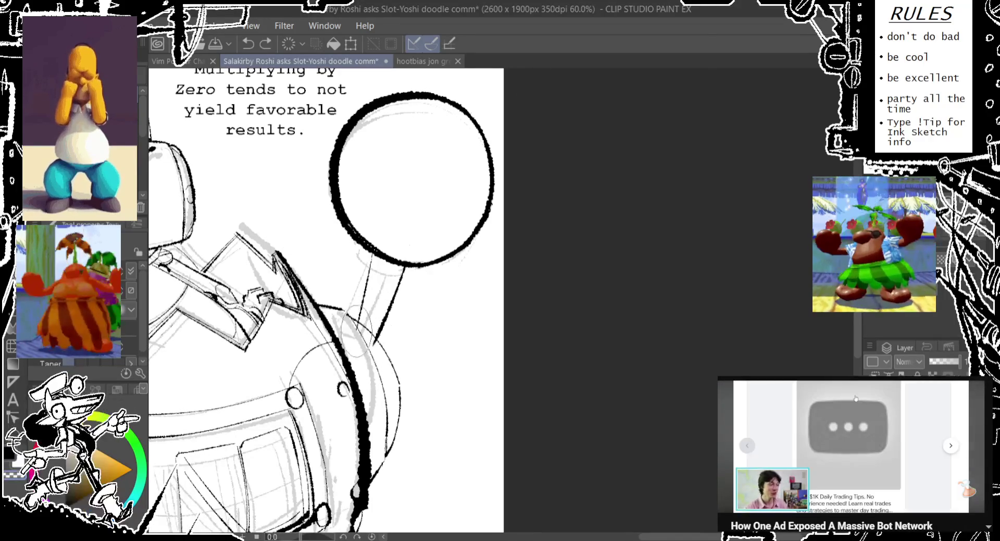
Add strokes at the stem's base and ink the outline along the body's right edge.
left_click_drag(364, 303, 344, 325)
left_click_drag(322, 289, 357, 336)
left_click_drag(368, 369, 352, 344)
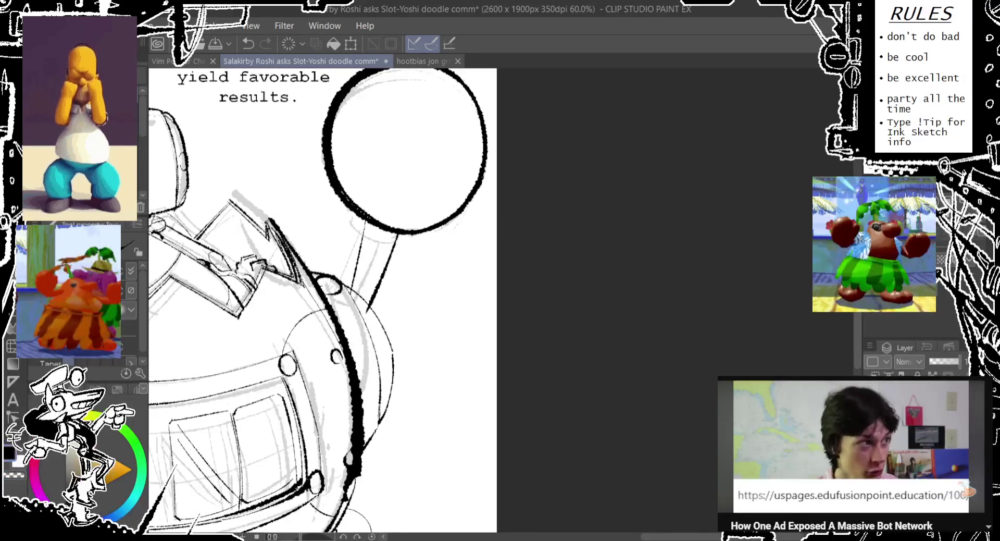
key("ctrl+z")
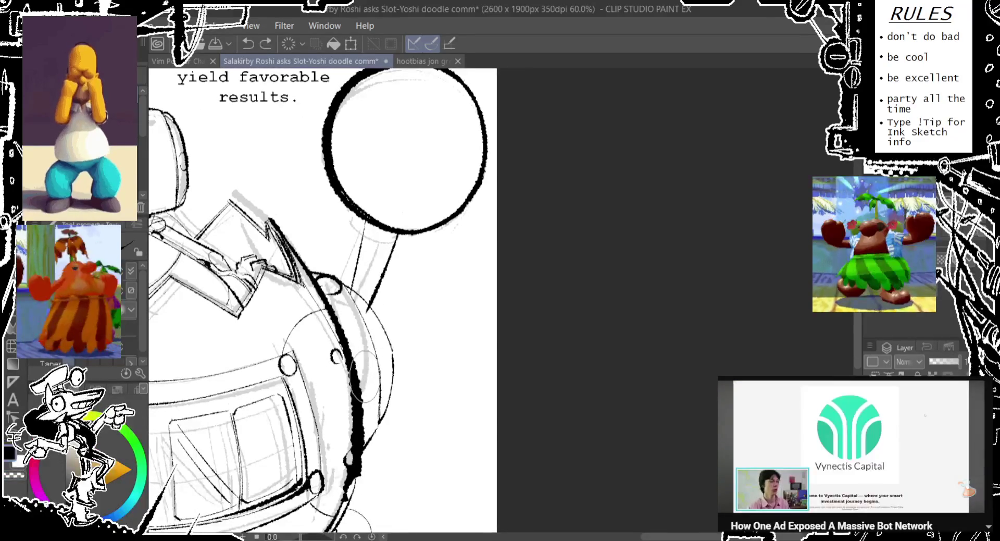
mouse_move(358, 383)
left_mouse_down()
mouse_move(368, 378)
mouse_move(359, 406)
left_mouse_up()
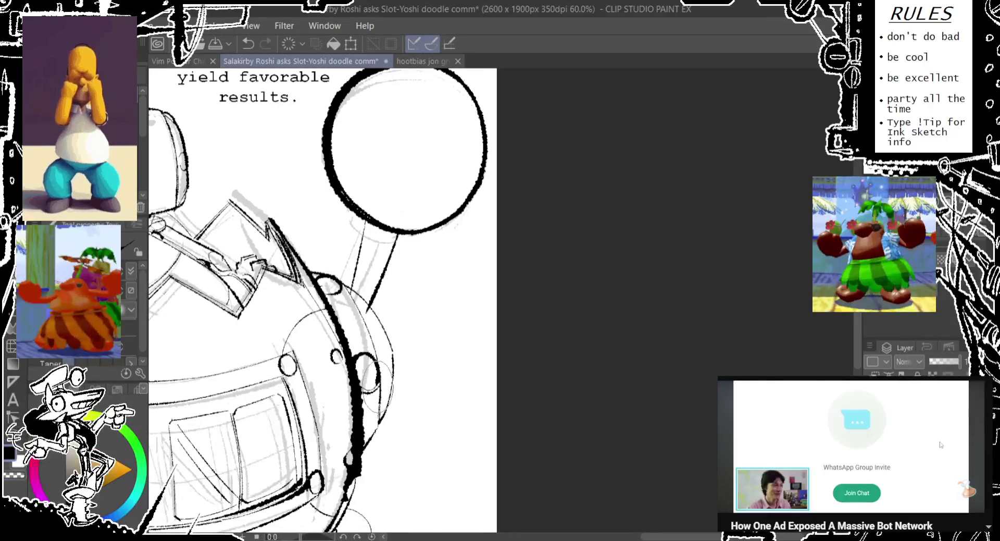
scroll(374, 380, "down", 2)
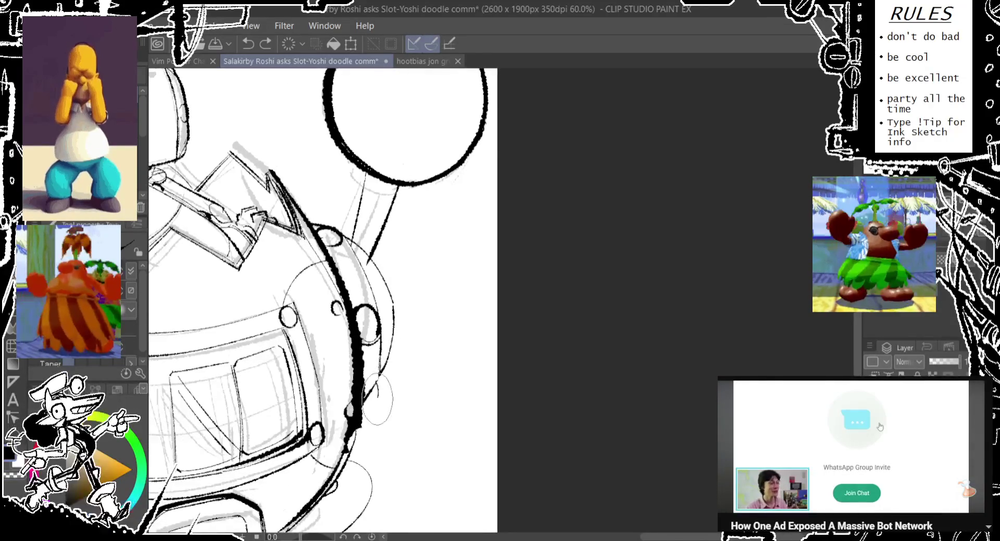
Redraw a thicker outline down the body's right edge.
key("ctrl+z")
key("ctrl+z")
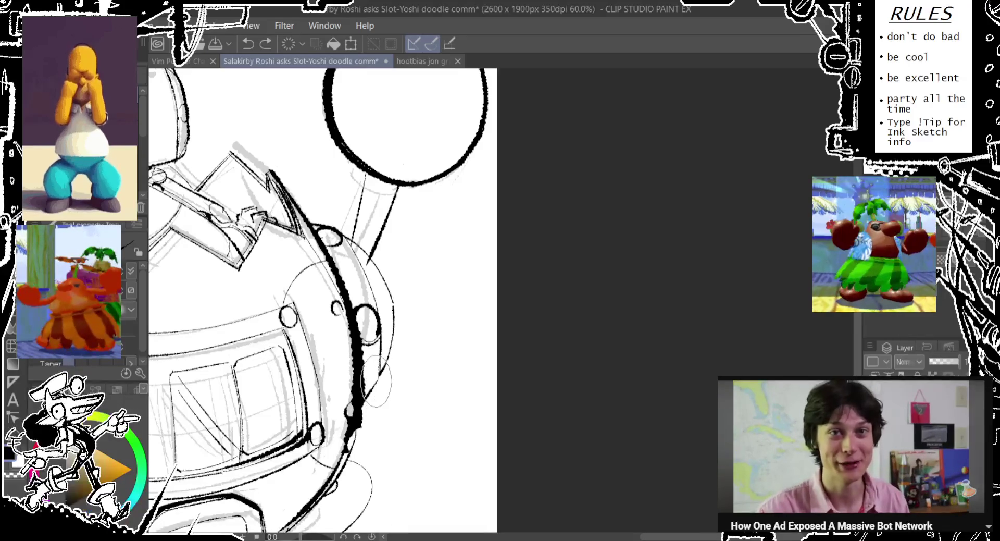
left_click_drag(358, 420, 367, 364)
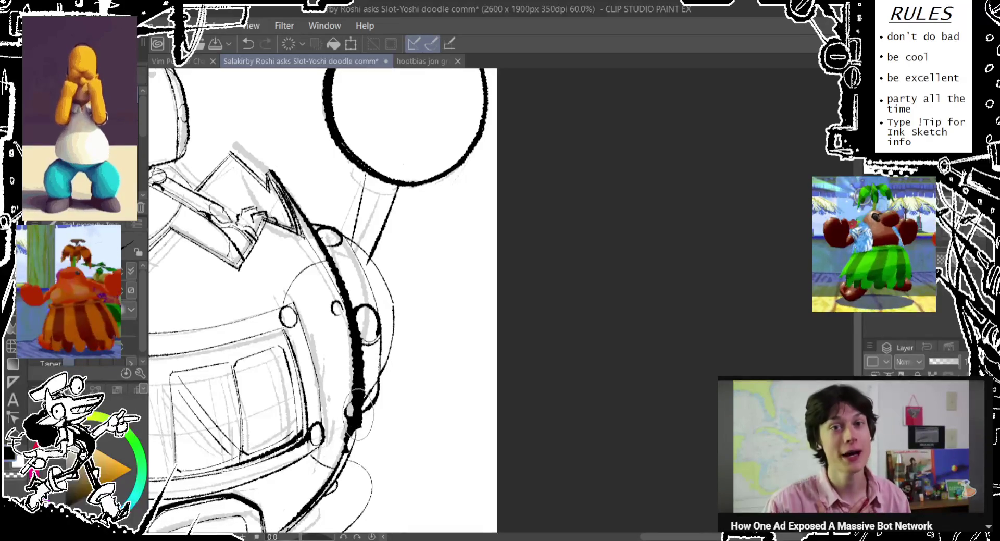
scroll(357, 407, "up", 2)
scroll(365, 364, "up", 2)
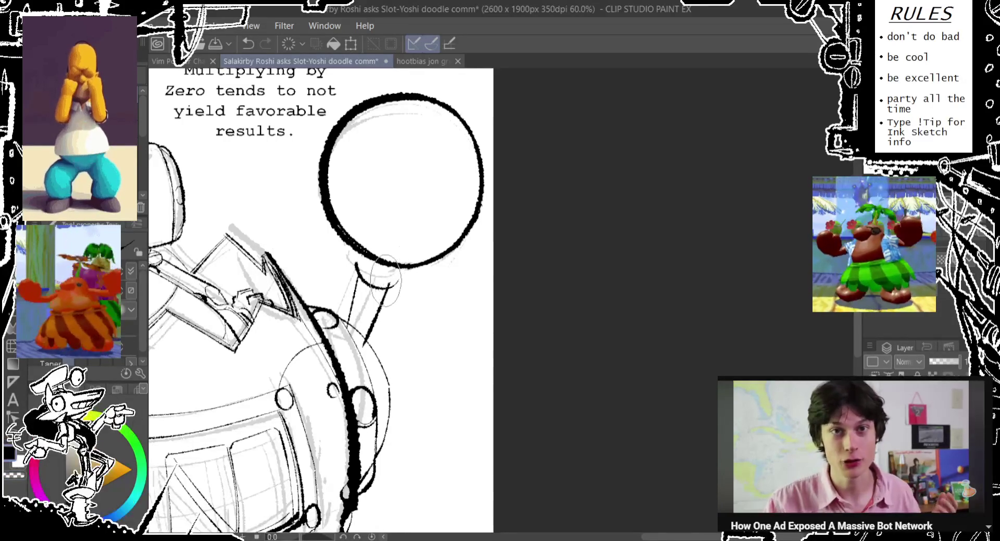
Ink the dark curved stroke at the stem's base under the ball after several retries.
left_click_drag(359, 263, 399, 278)
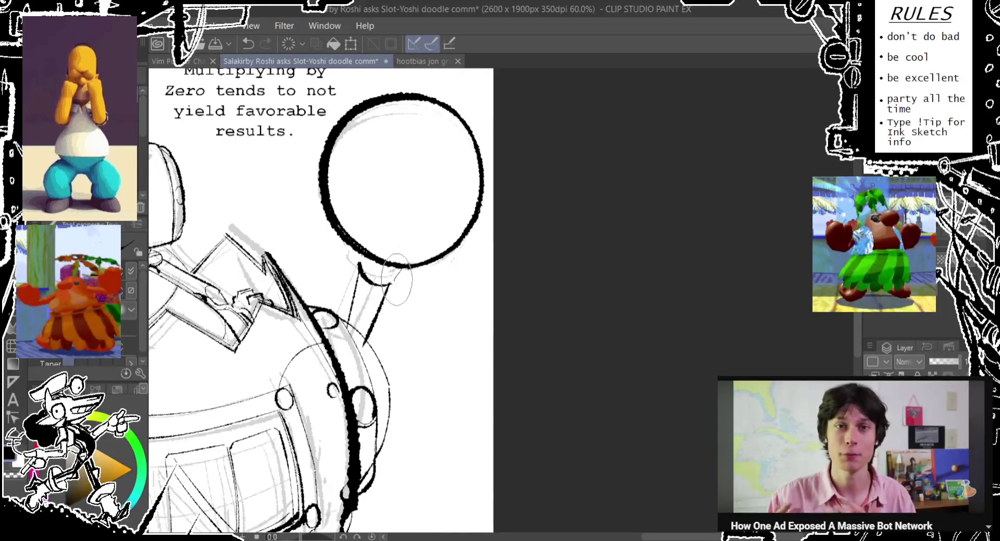
key("ctrl+z")
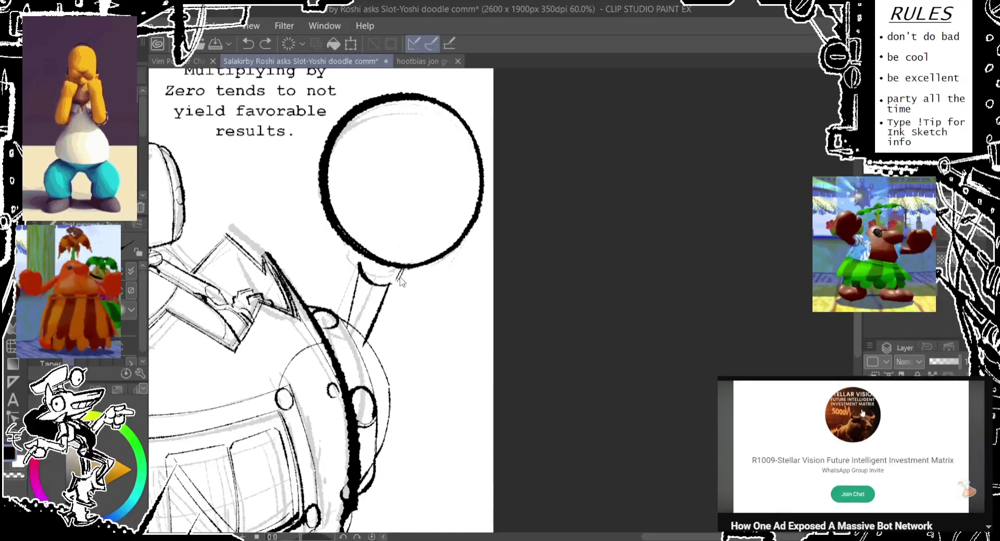
key("ctrl+z")
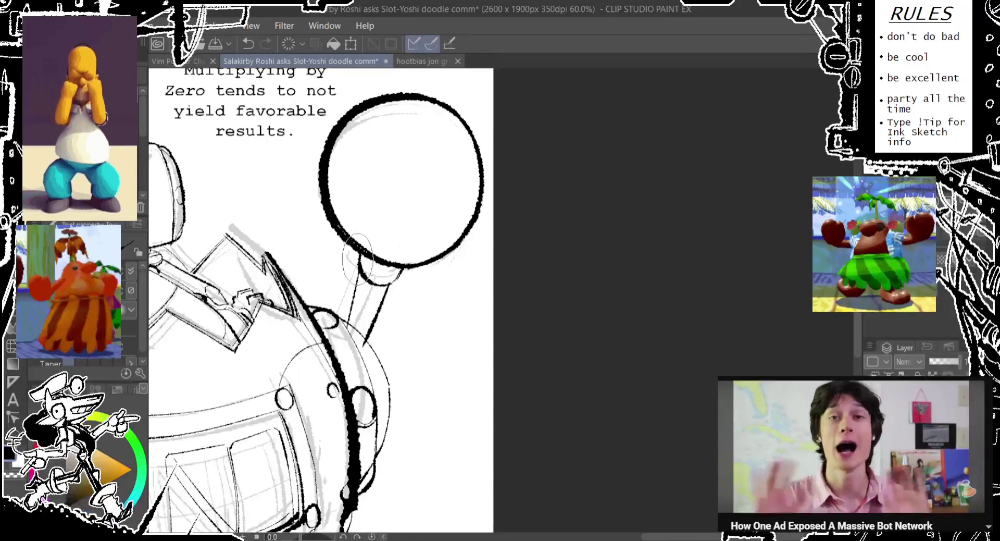
key("ctrl+z")
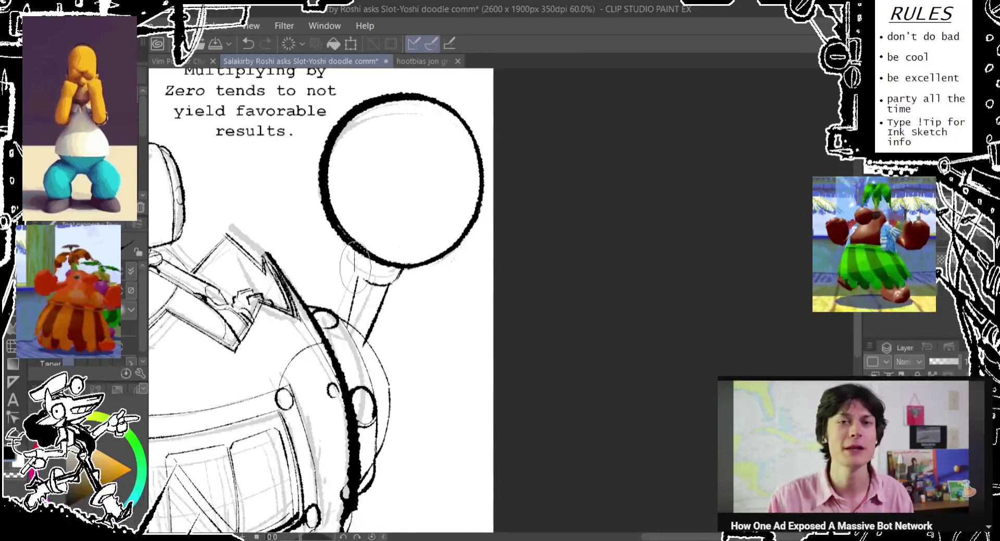
left_click_drag(356, 254, 358, 263)
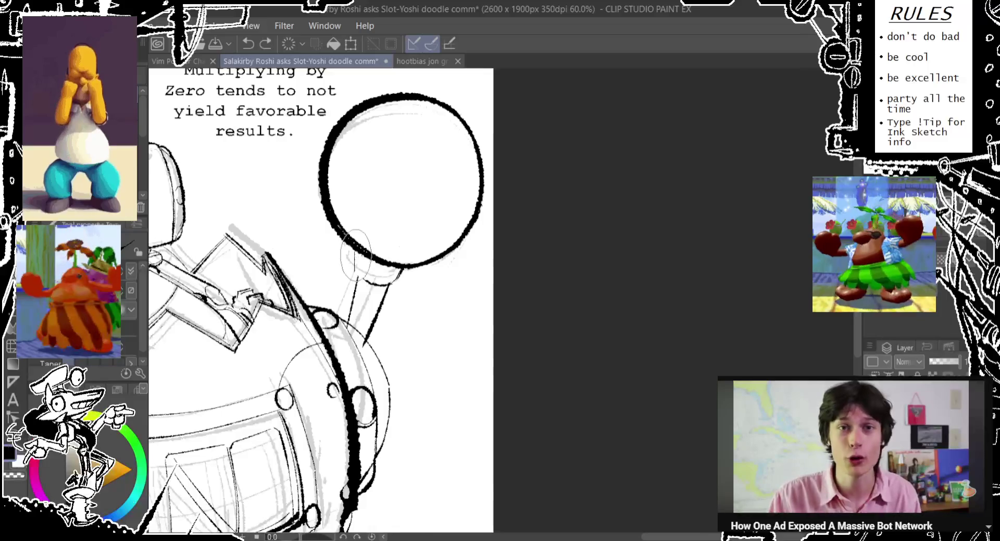
key("ctrl+z")
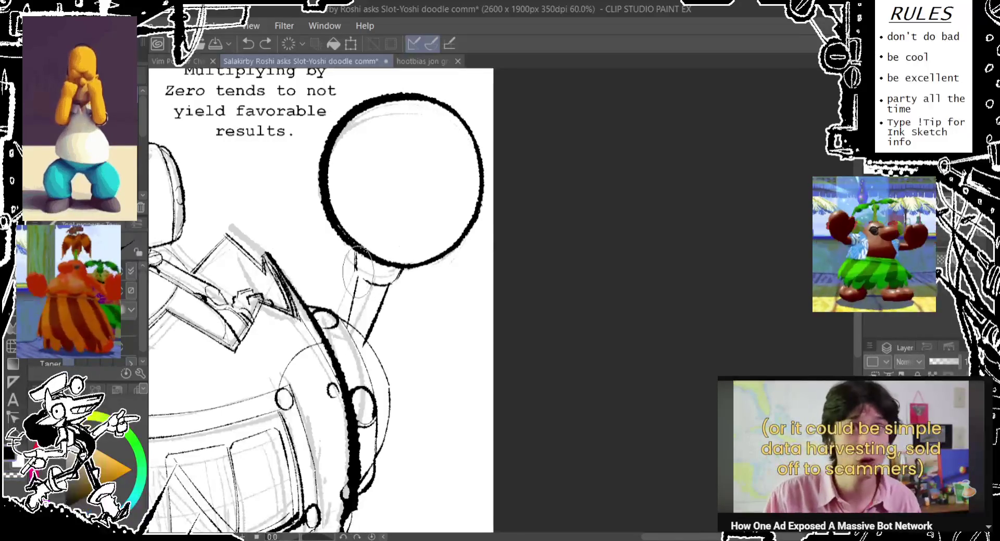
left_click_drag(356, 265, 399, 272)
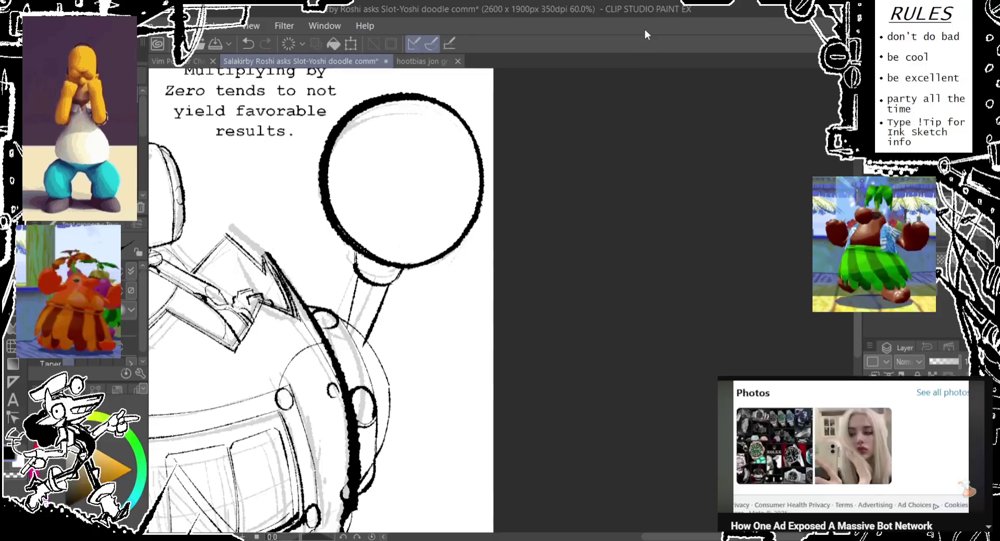
left_click_drag(419, 156, 405, 177)
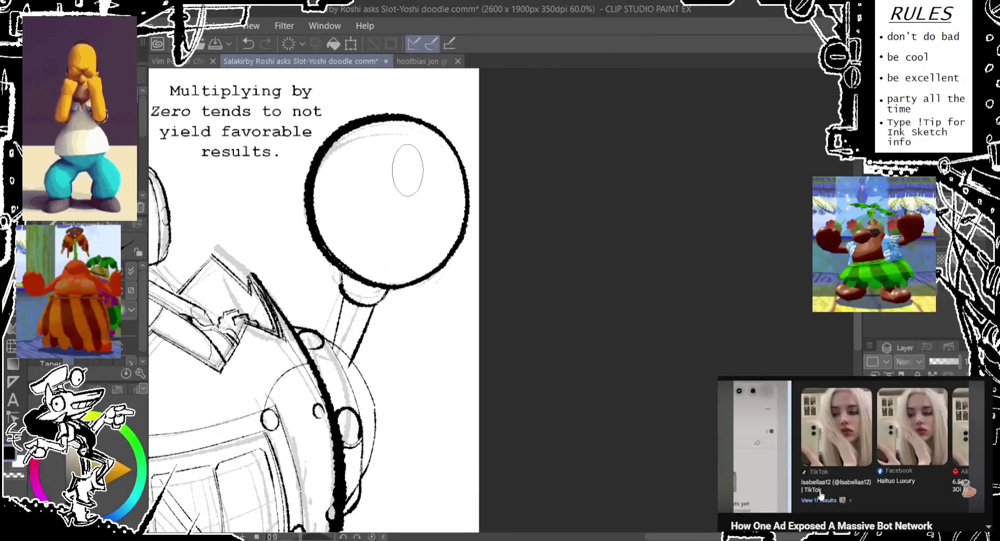
left_click_drag(396, 333, 368, 260)
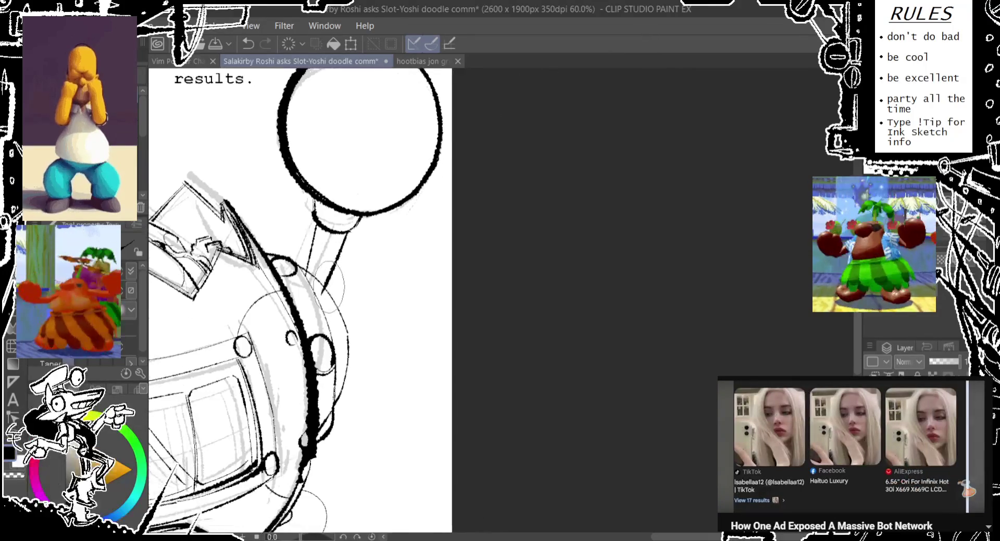
key("ctrl+z")
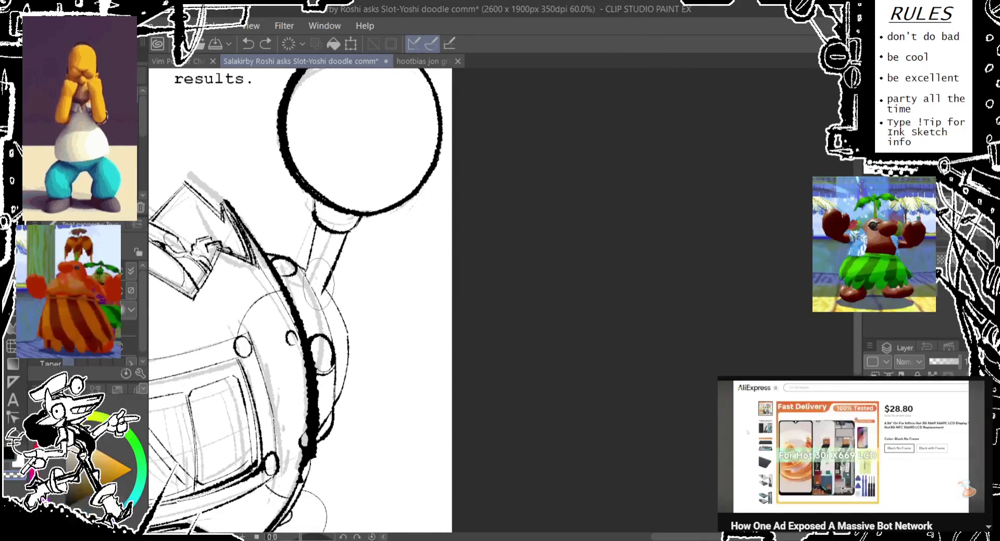
key("ctrl+y")
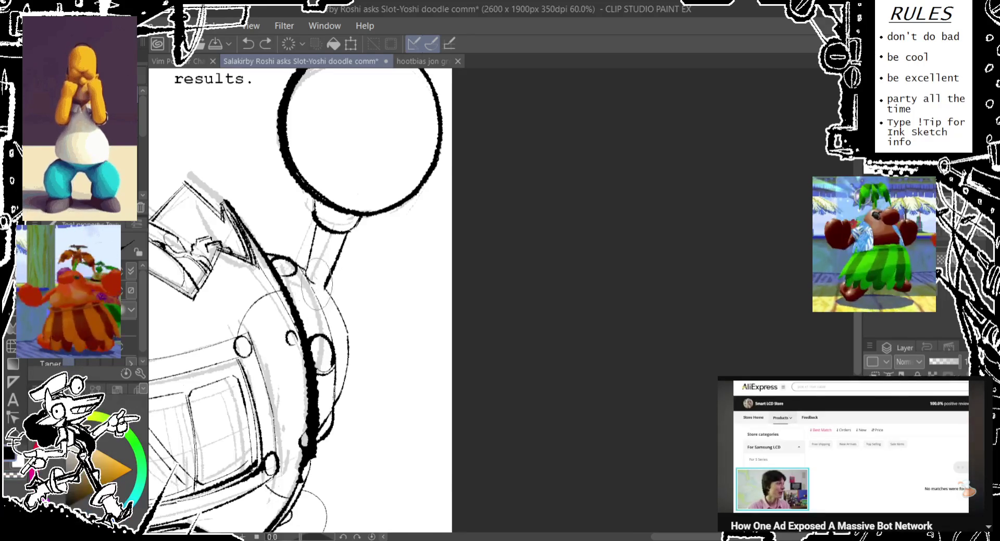
key("ctrl+z")
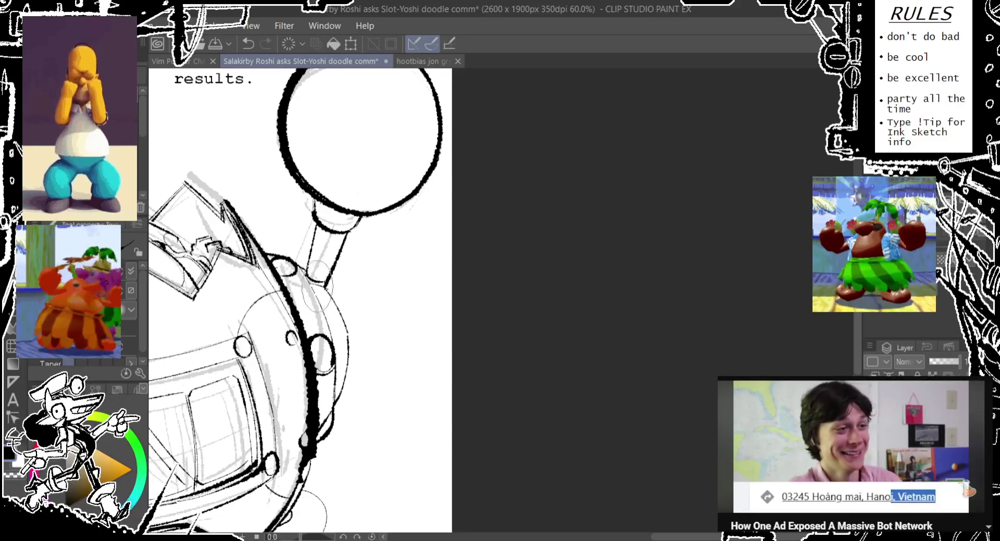
scroll(297, 300, "down", 1)
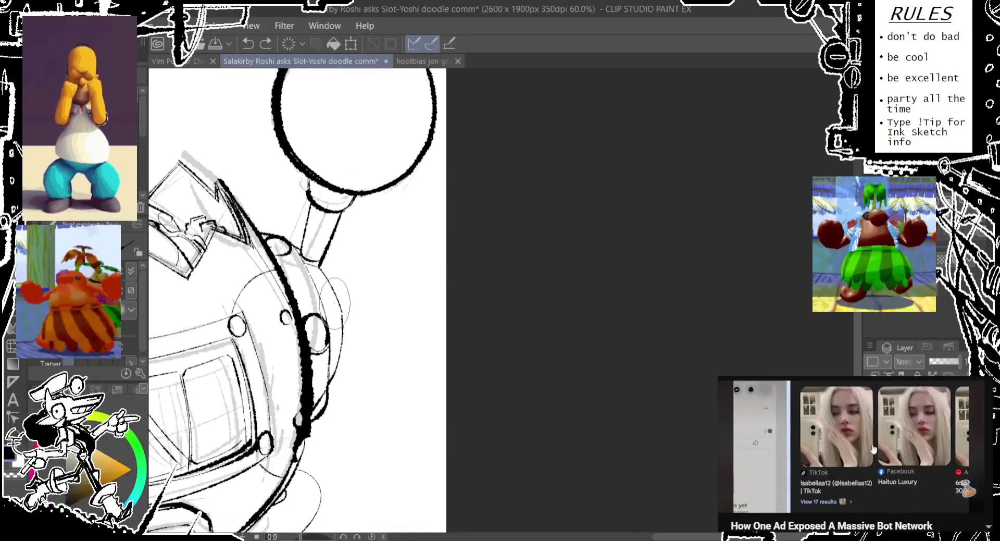
key("ctrl+z")
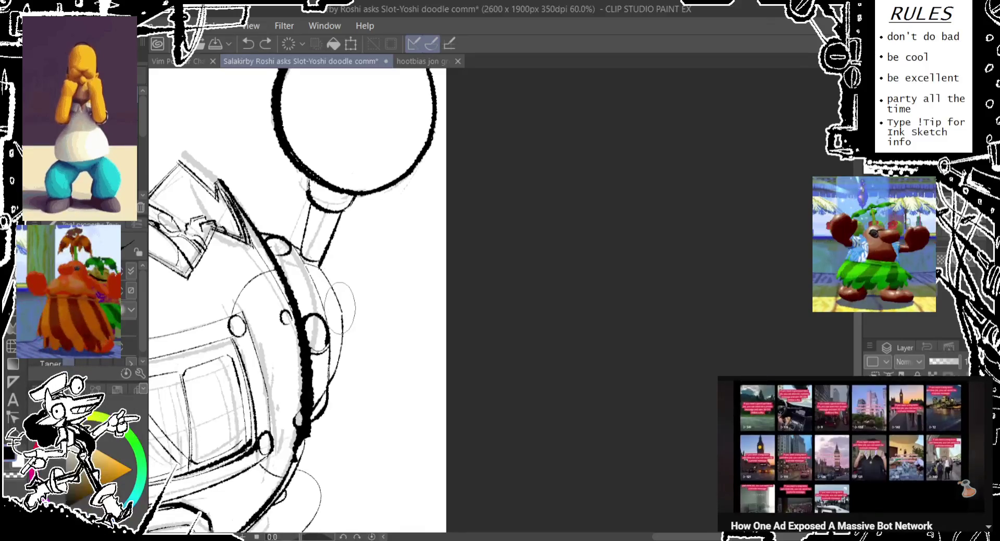
key("ctrl+y")
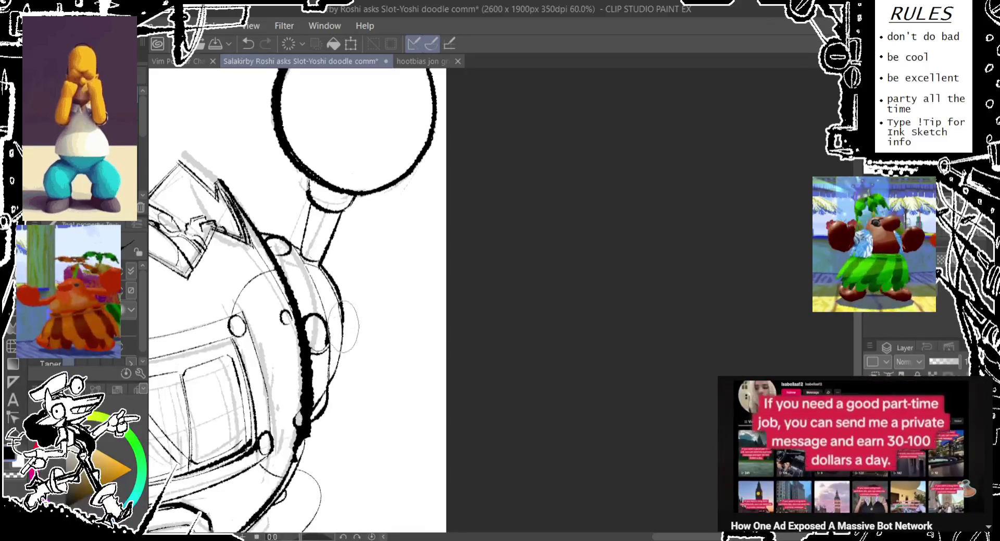
key("ctrl+z")
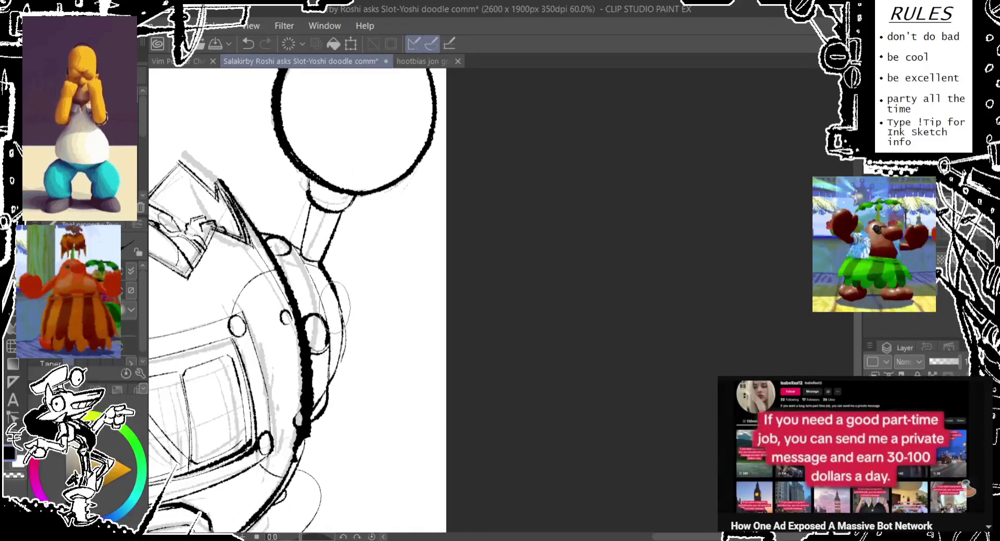
key("ctrl+y")
scroll(339, 323, "down", 2)
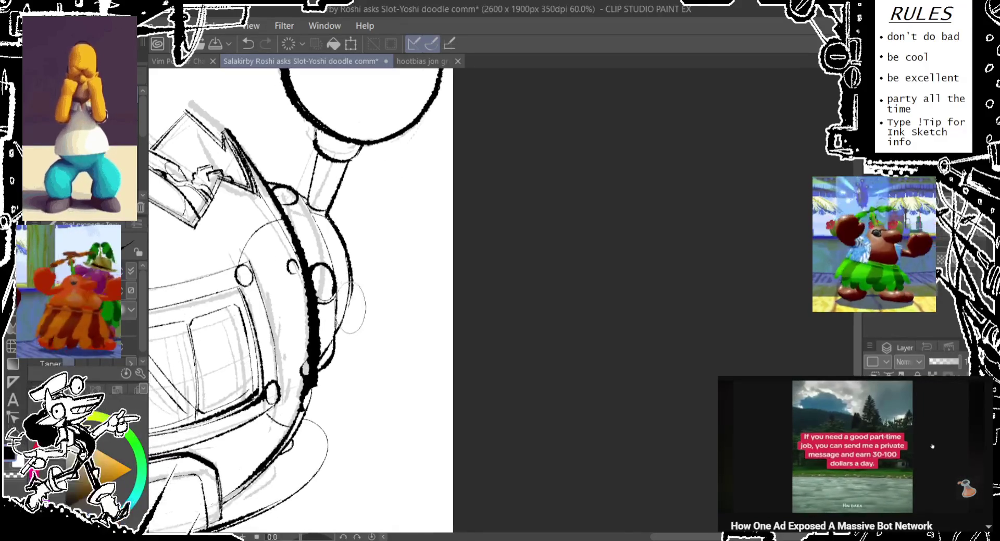
key("ctrl+z")
key("ctrl+y")
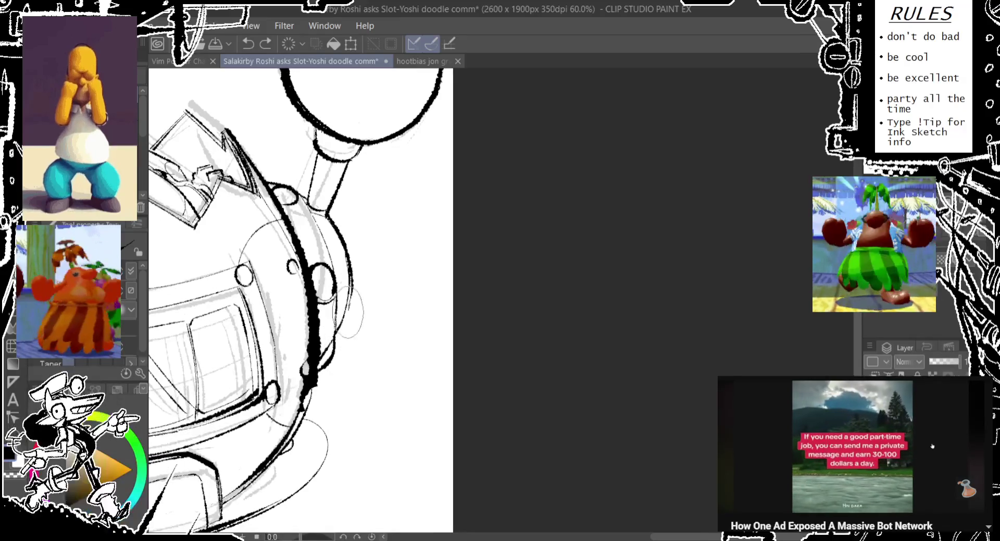
key("ctrl+z")
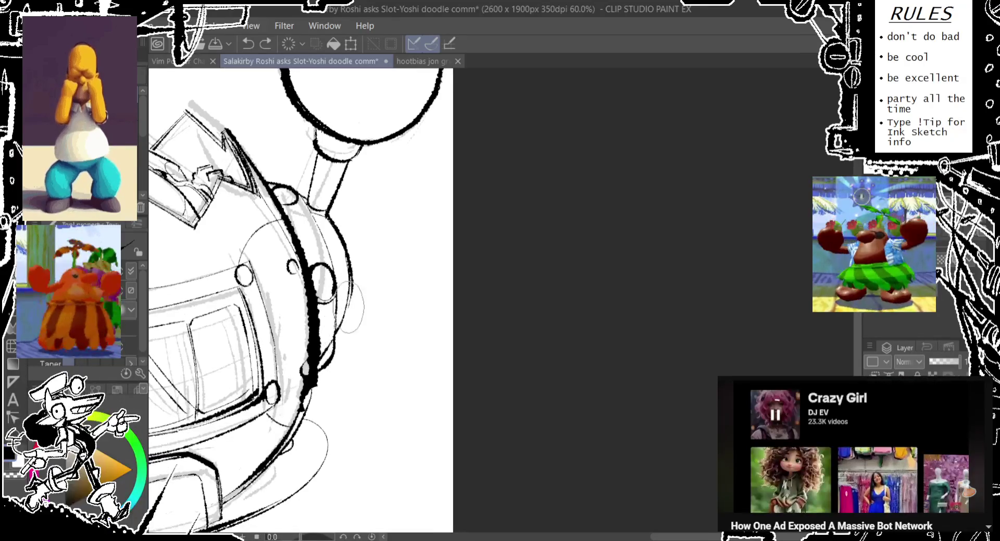
key("ctrl+y")
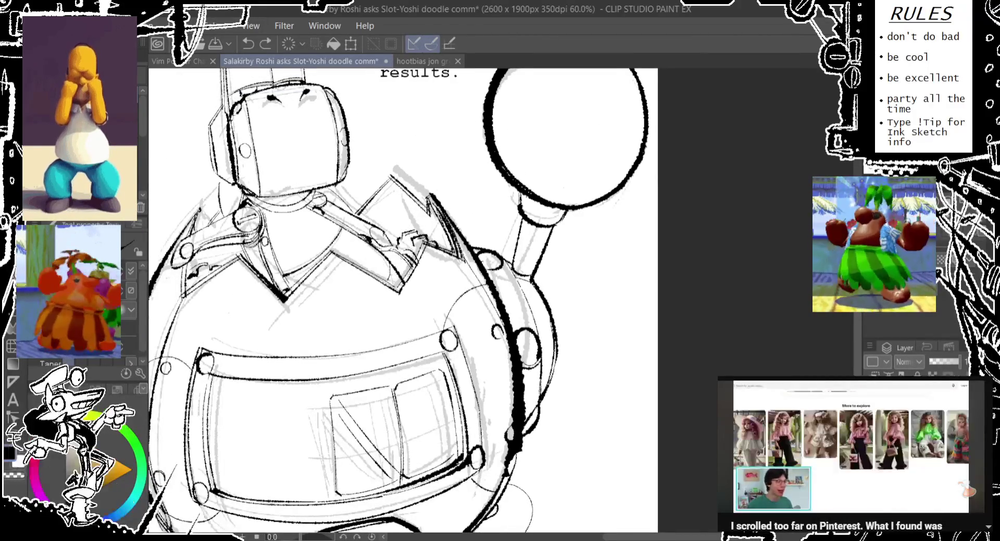
Fill the collar gap with black, then return to the tapered inking pen.
left_click_drag(393, 275, 407, 268)
key("ctrl+z")
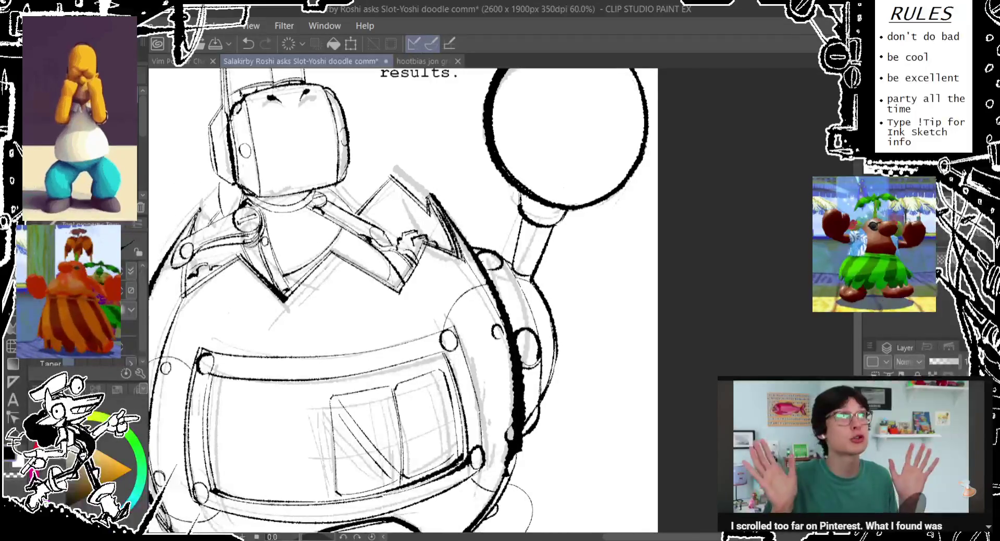
key("g")
left_click(400, 210)
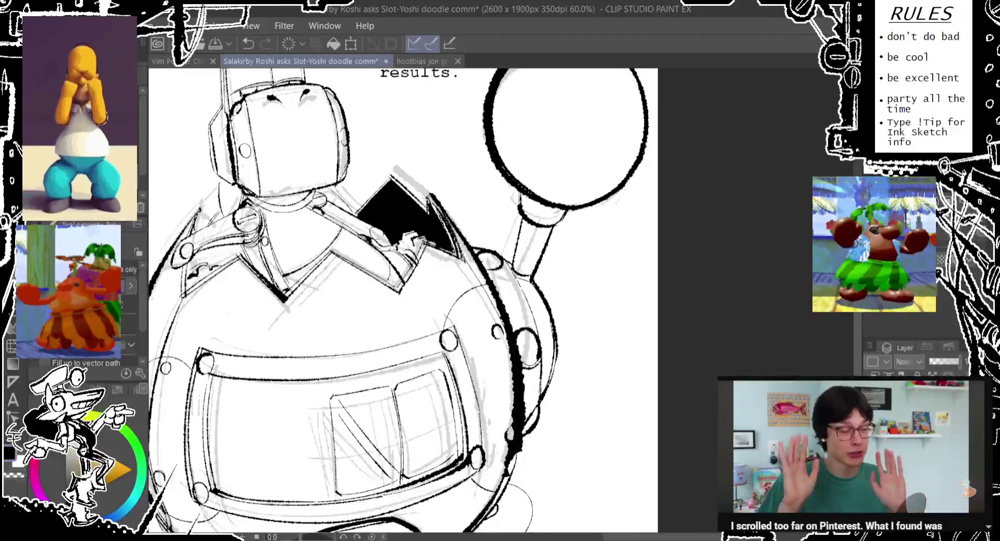
key("p")
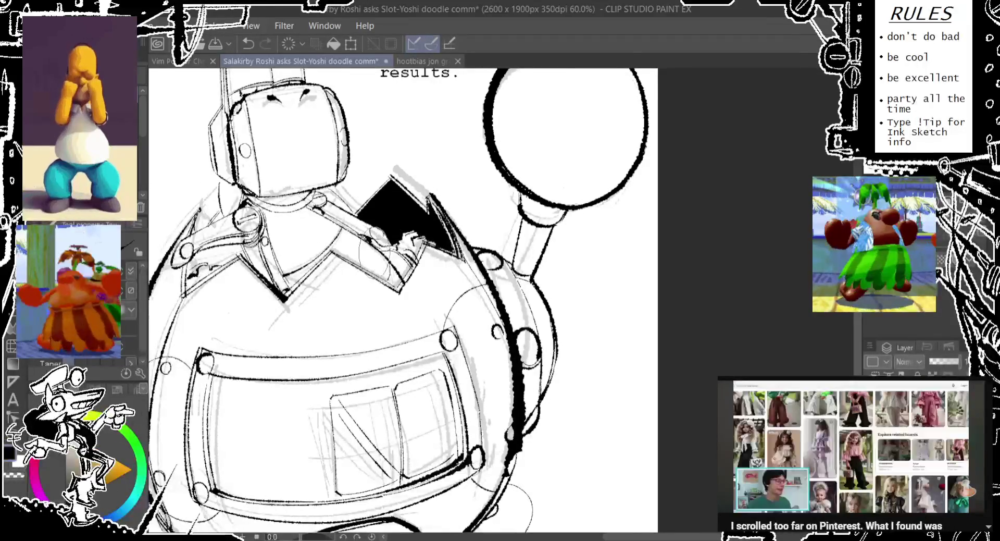
key("ctrl+z")
Ink a stroke along the collar edge and shift the view toward the shoulder.
left_click_drag(358, 248, 350, 259)
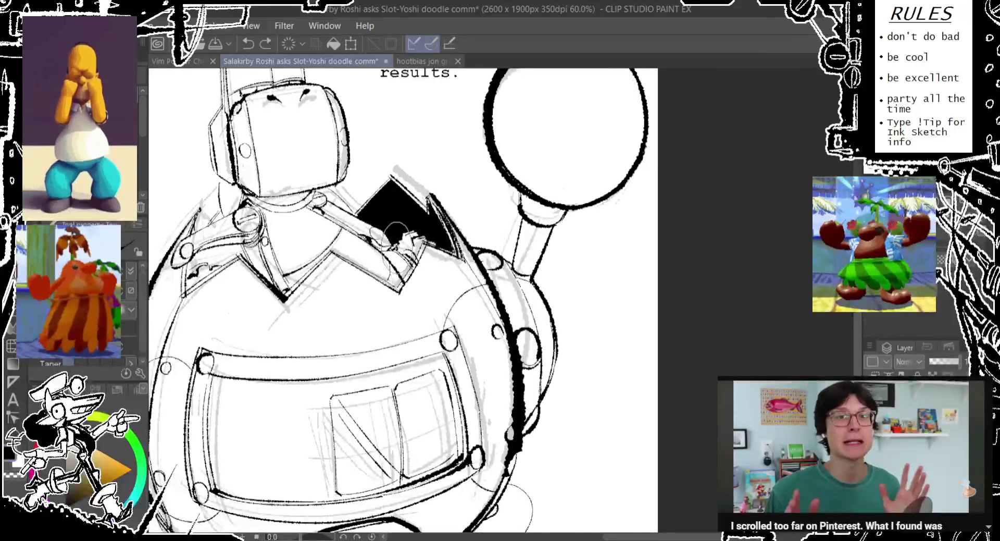
mouse_move(380, 223)
left_mouse_down()
mouse_move(385, 240)
mouse_move(356, 249)
left_mouse_up()
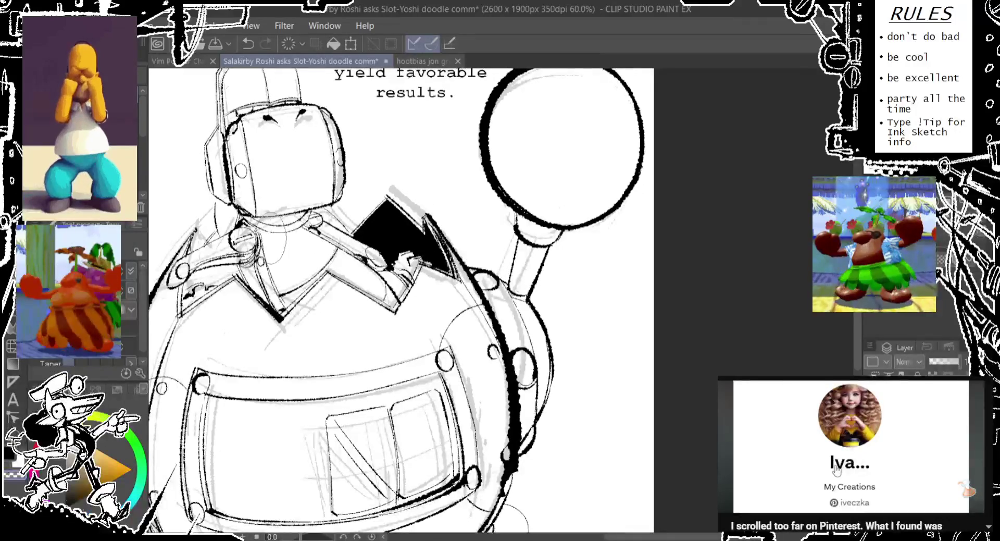
key("g")
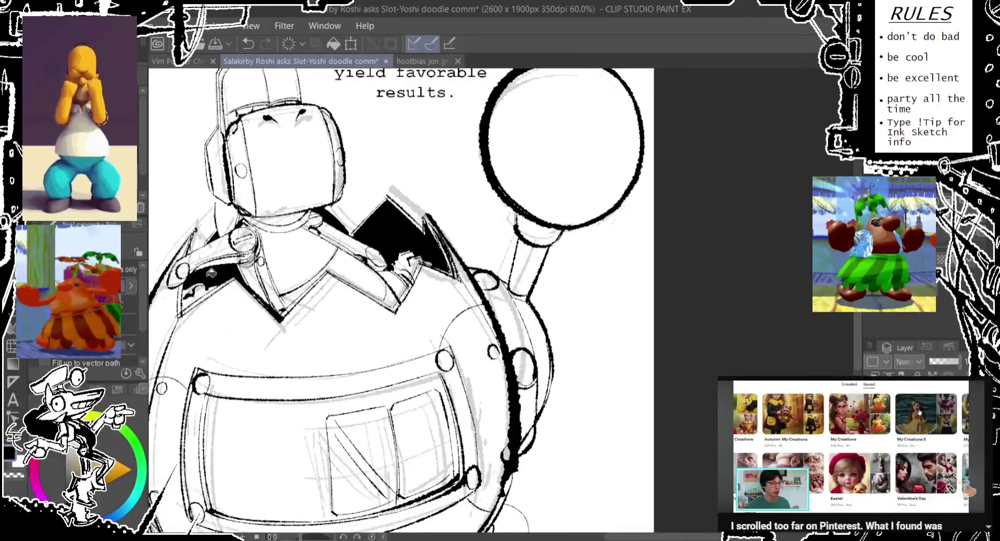
key("p")
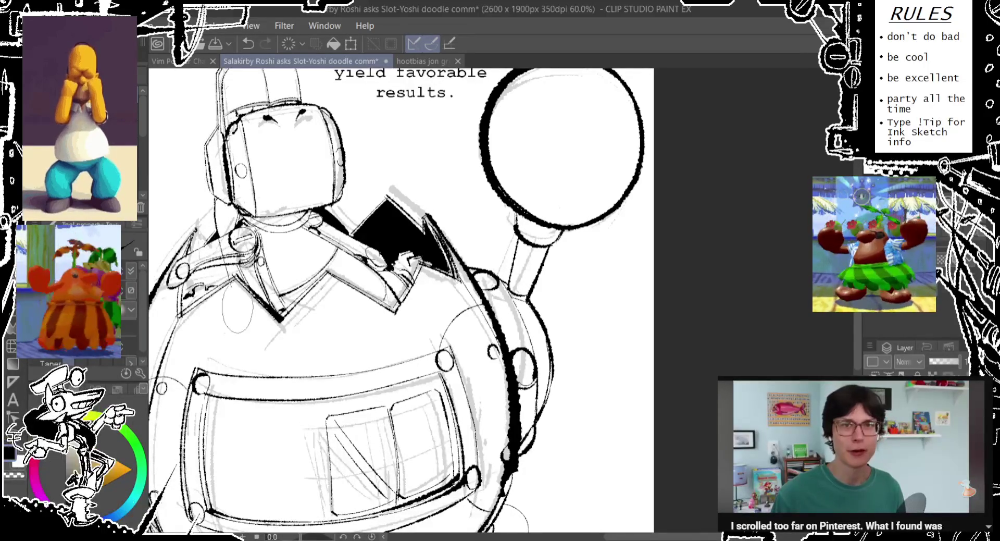
key("ctrl+z")
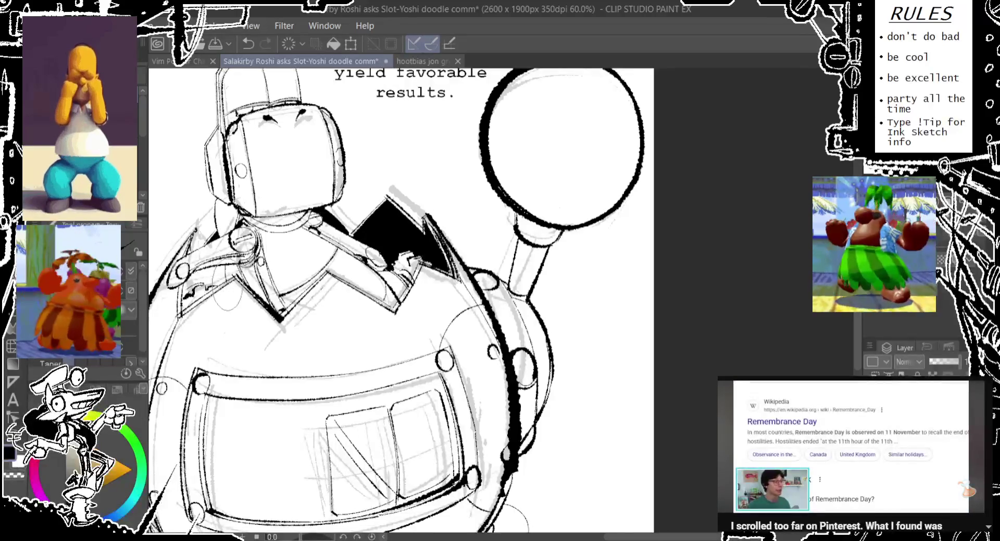
key("ctrl+y")
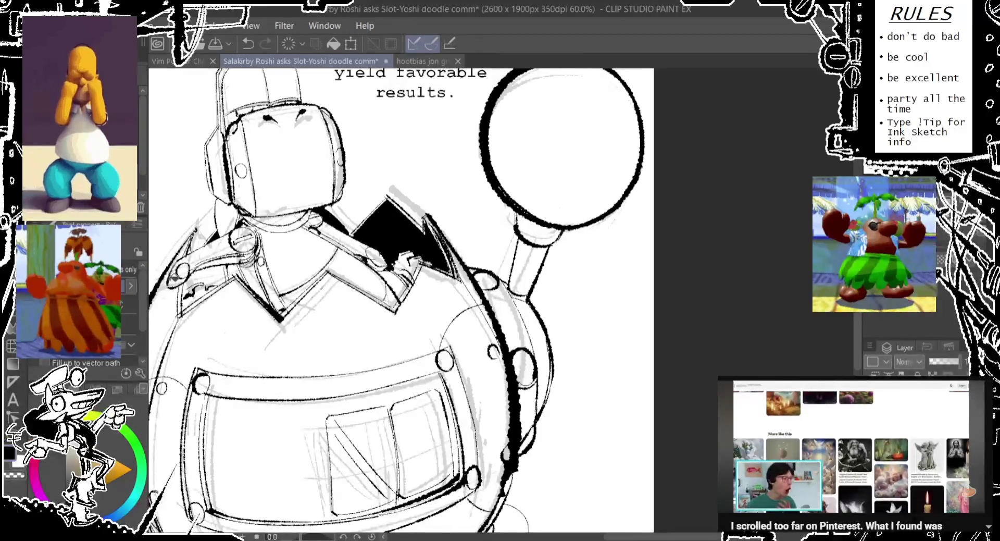
left_click_drag(79, 250, 145, 244)
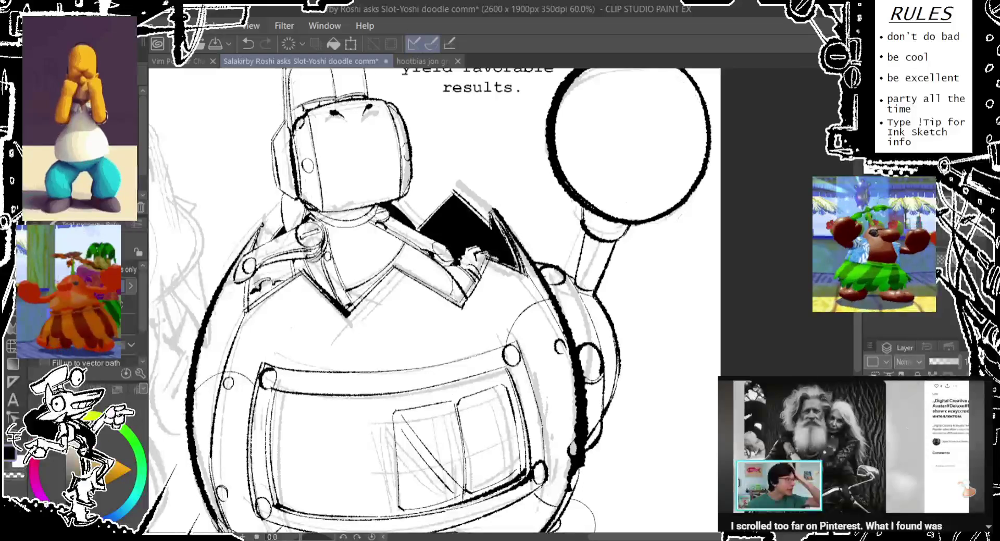
scroll(139, 236, "down", 2)
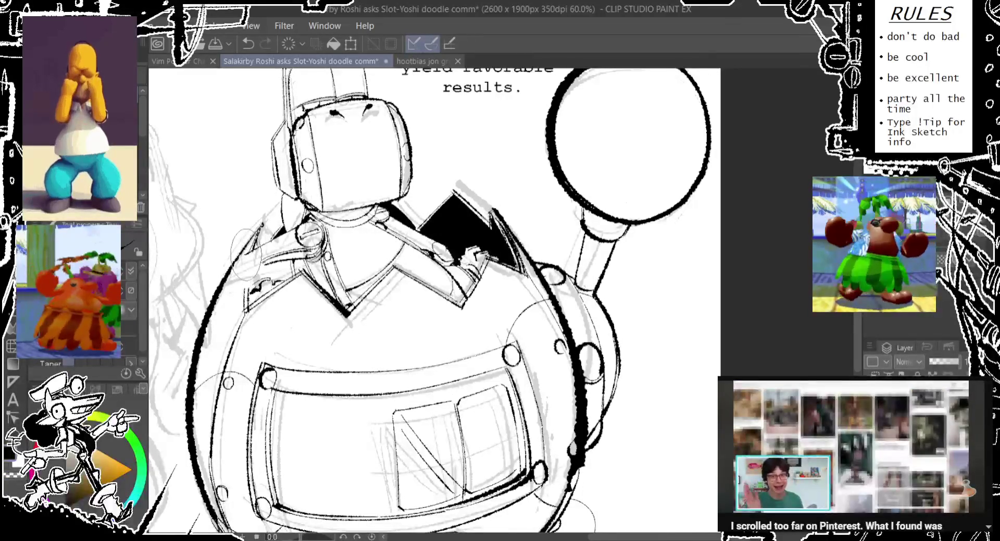
Sketch short lines across the shoulder plus a small circle, redoing bad strokes.
mouse_move(239, 258)
left_mouse_down()
mouse_move(230, 276)
mouse_move(240, 269)
left_mouse_up()
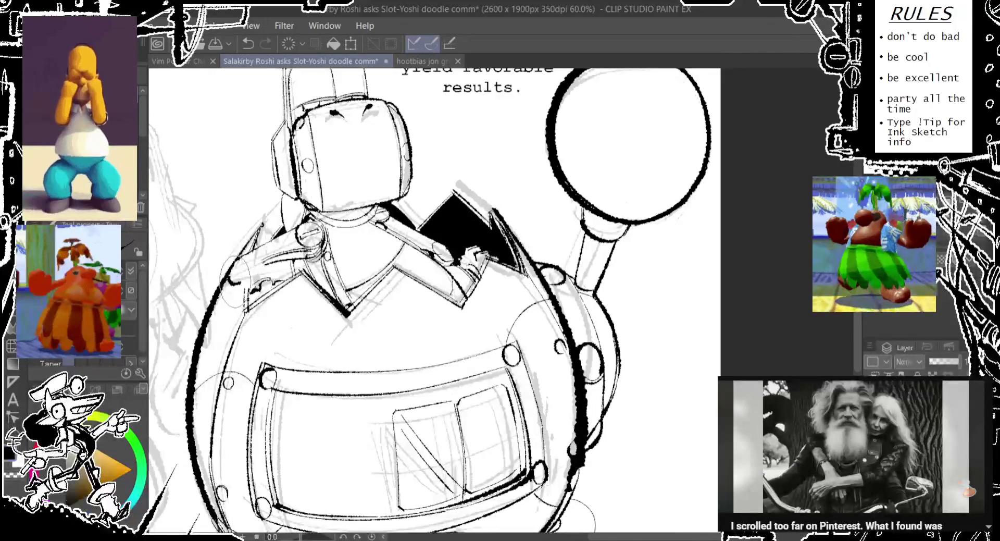
key("ctrl+z")
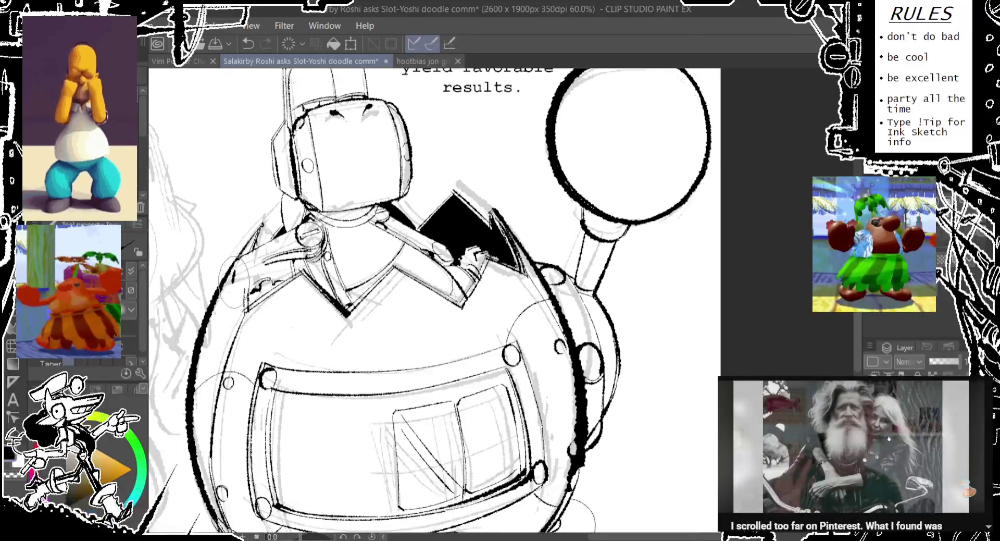
left_click_drag(245, 285, 229, 284)
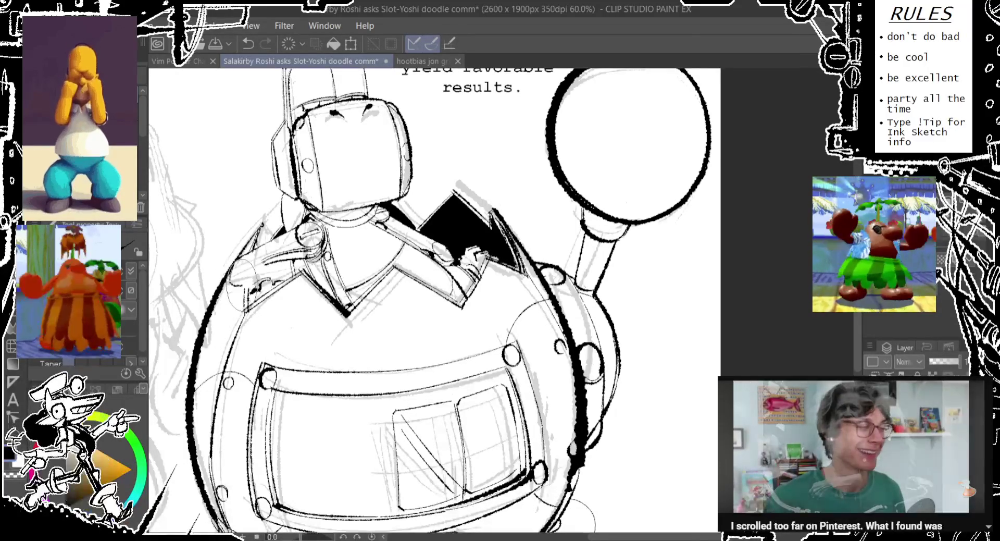
key("ctrl+z")
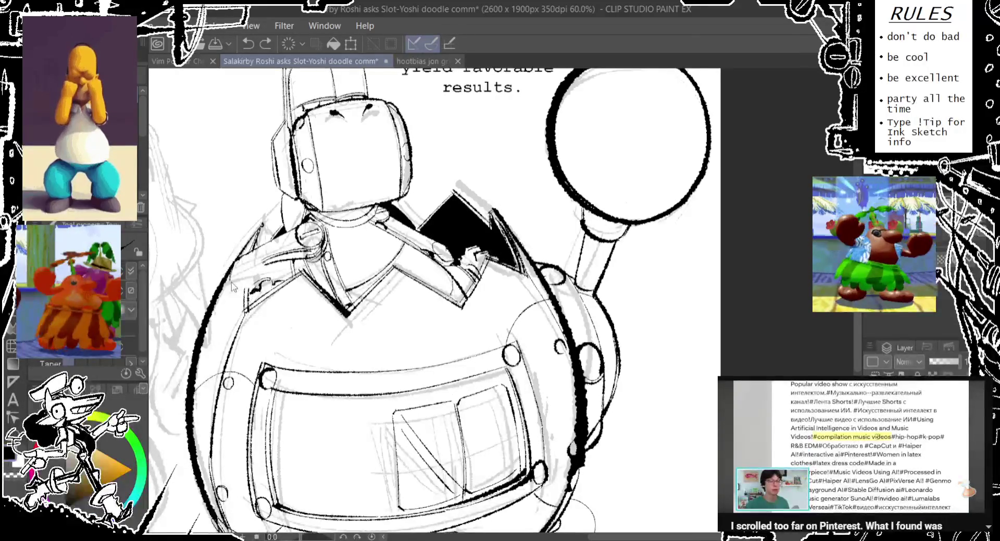
left_click_drag(287, 238, 261, 276)
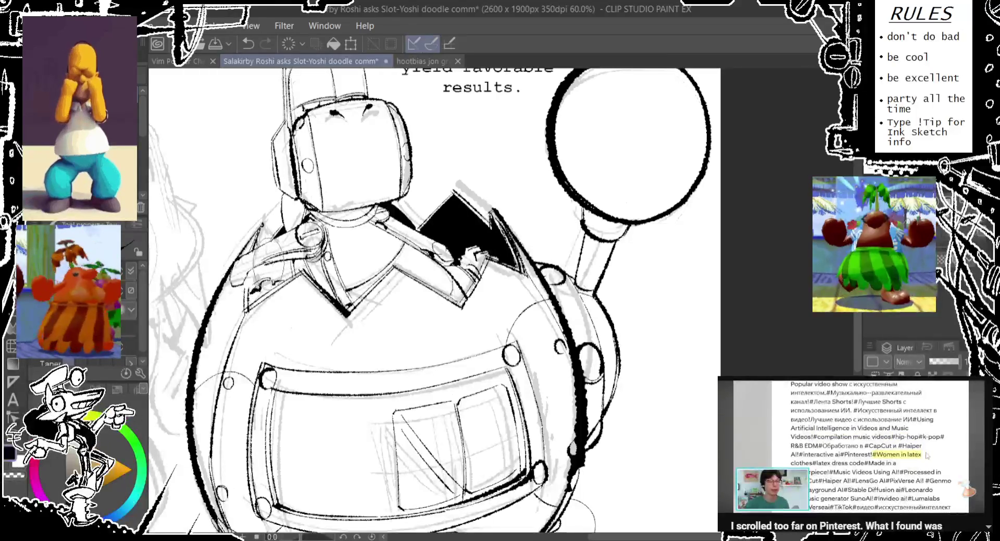
key("ctrl+z")
left_click_drag(271, 235, 240, 249)
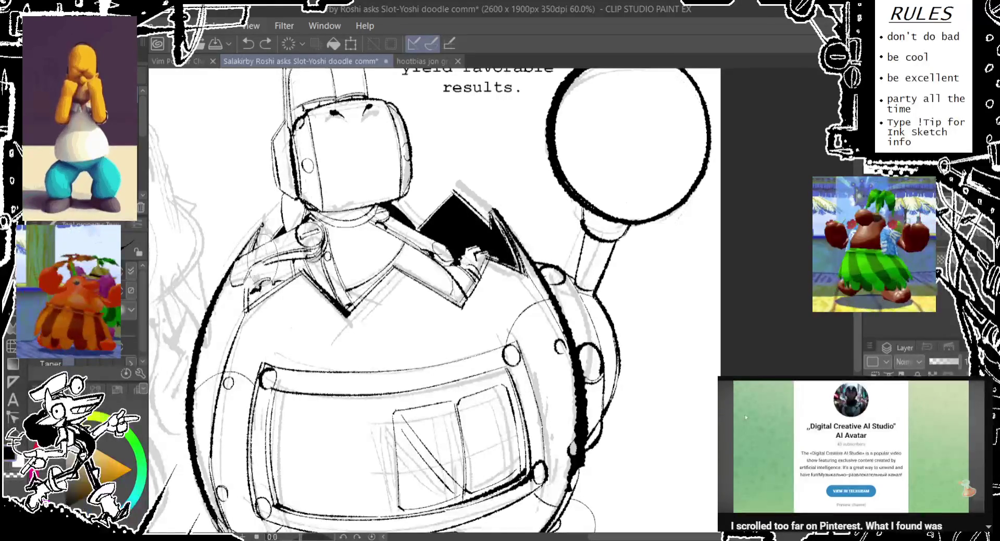
left_click_drag(274, 241, 243, 249)
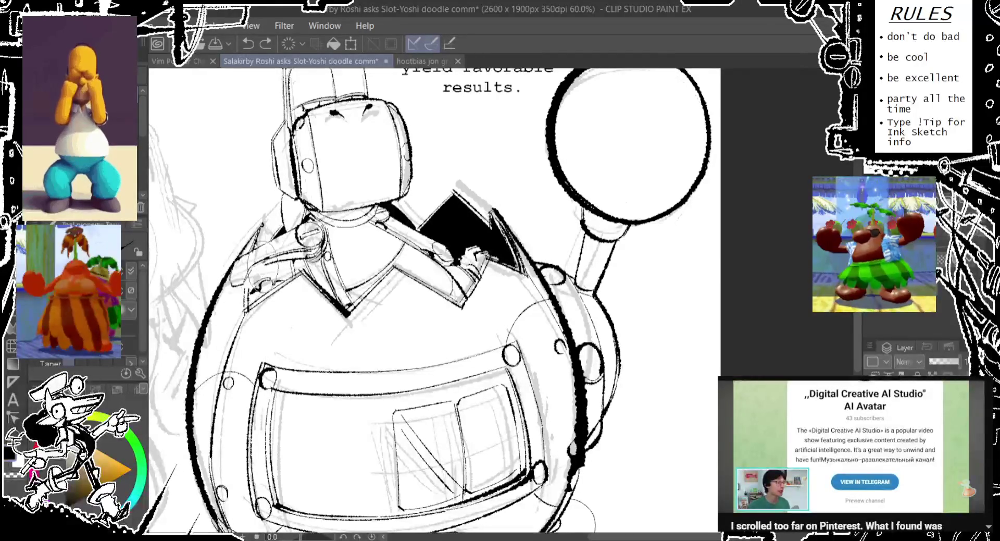
left_click_drag(233, 263, 245, 272)
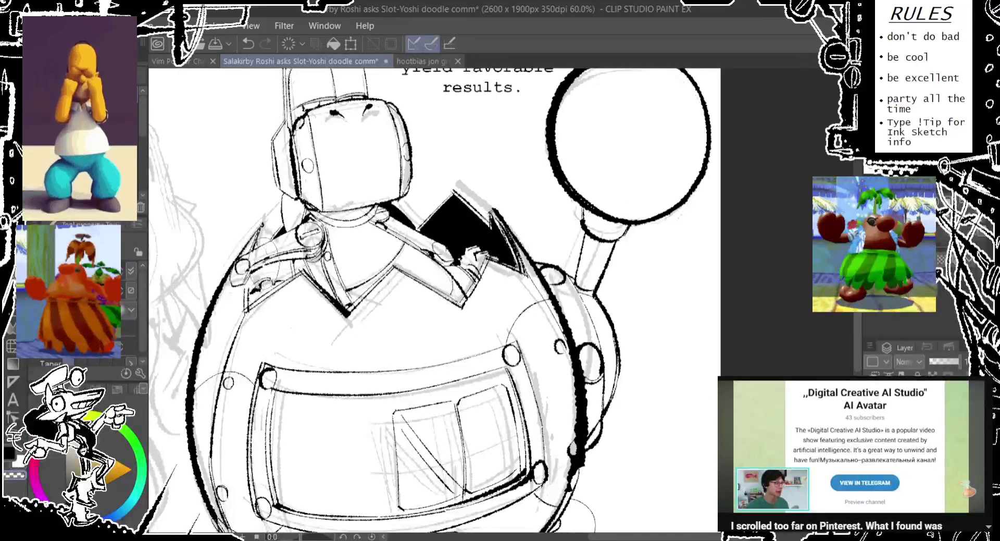
left_click_drag(276, 252, 285, 281)
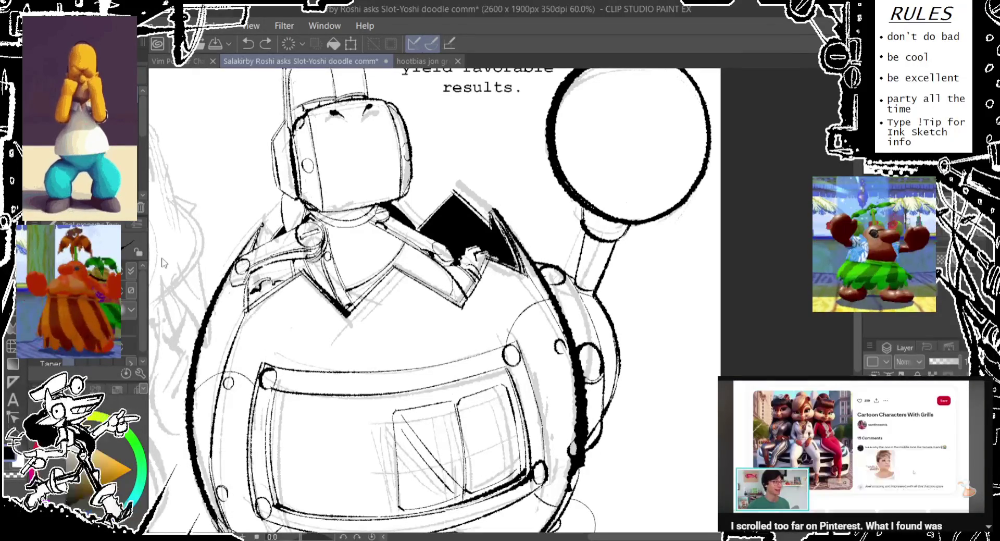
Fill the left collar gap black with the Fill tool, then sketch a faint oval with the Taper pen.
key("g")
mouse_move(294, 265)
left_mouse_down()
mouse_move(250, 279)
mouse_move(268, 292)
left_mouse_up()
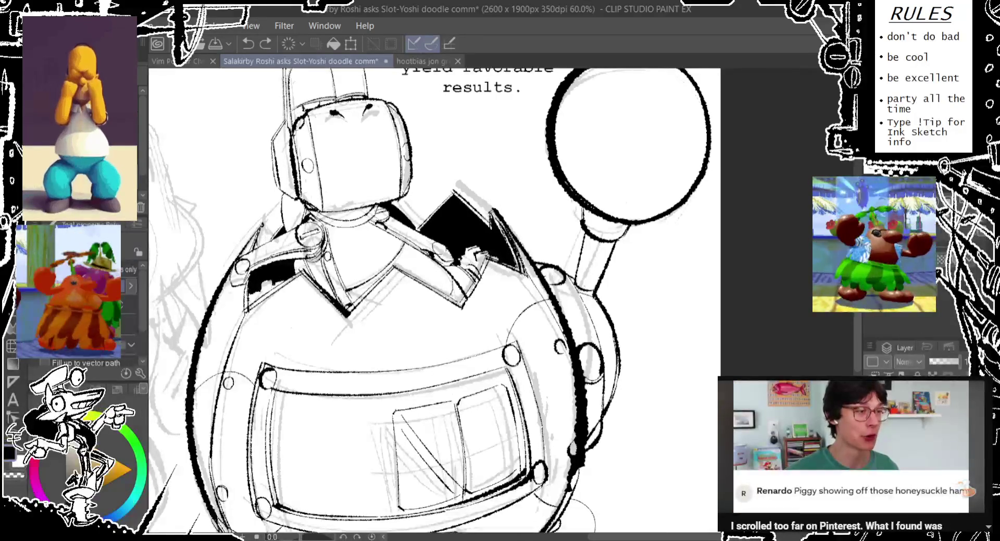
key("p")
key("ctrl+z")
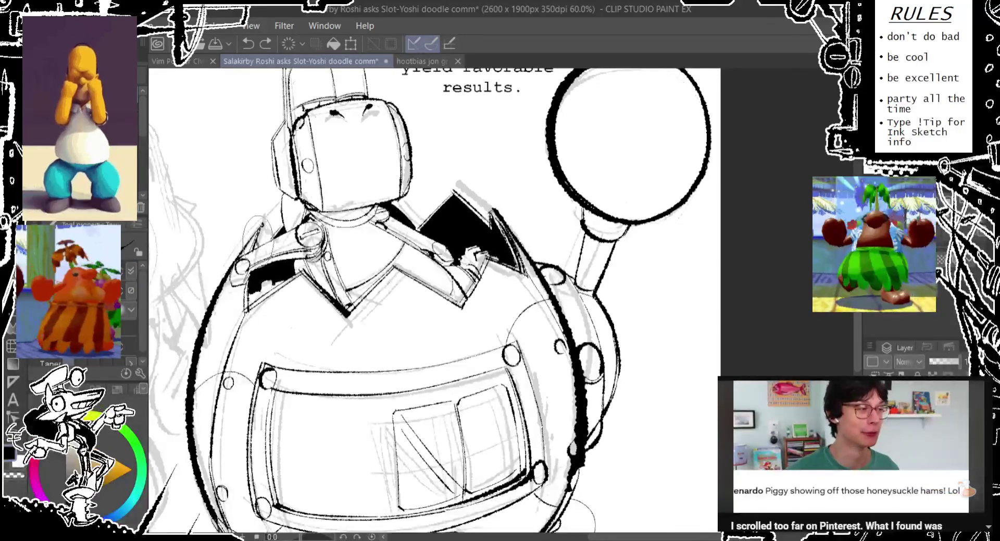
key("ctrl+y")
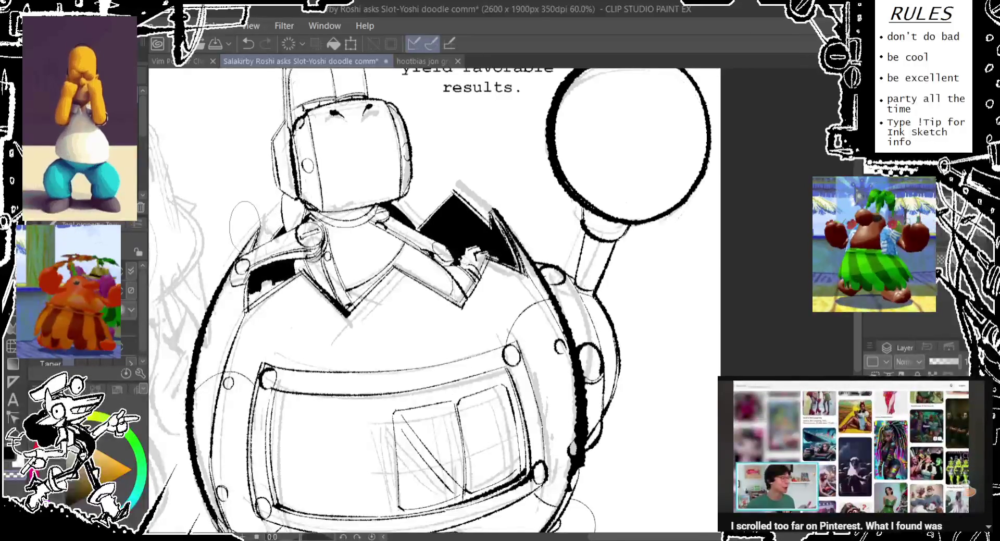
left_click_drag(257, 207, 234, 240)
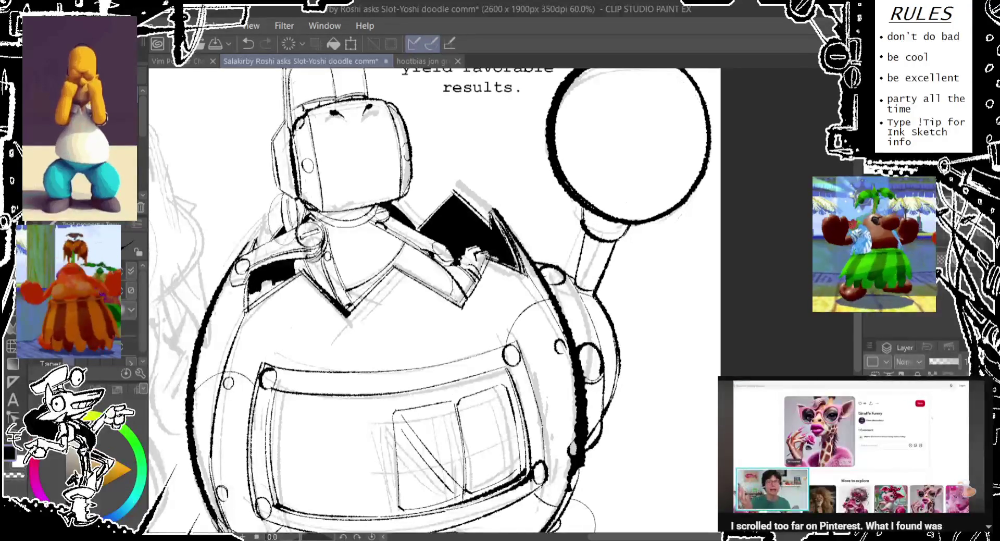
scroll(440, 332, "down", 2)
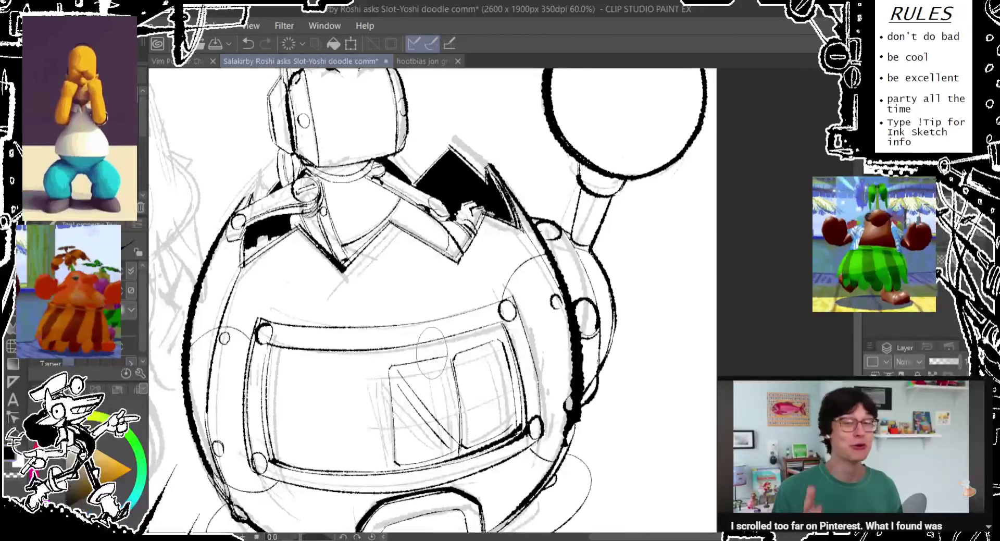
Sketch the N's vertical stroke in the screen window, restoring the window sketch lines.
scroll(425, 359, "down", 2)
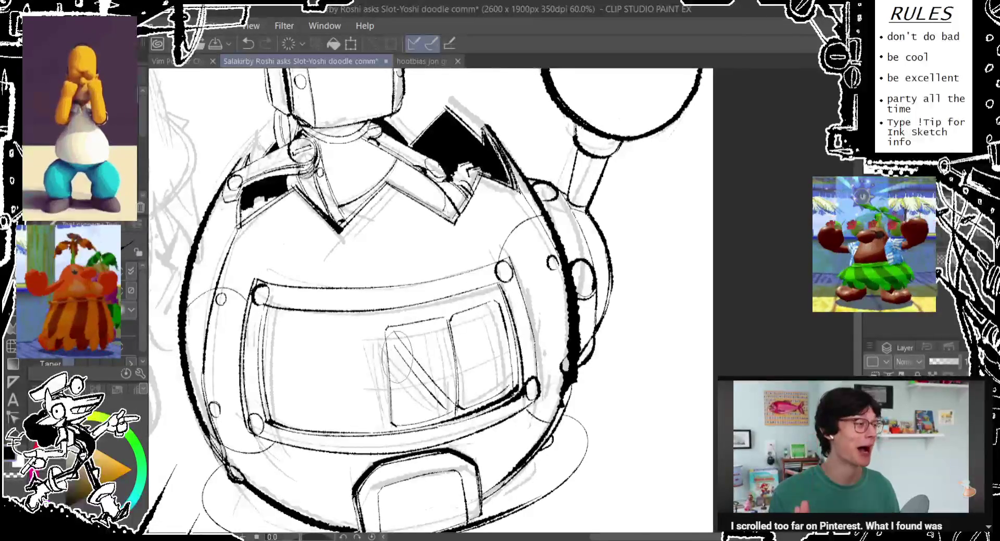
scroll(403, 341, "down", 2)
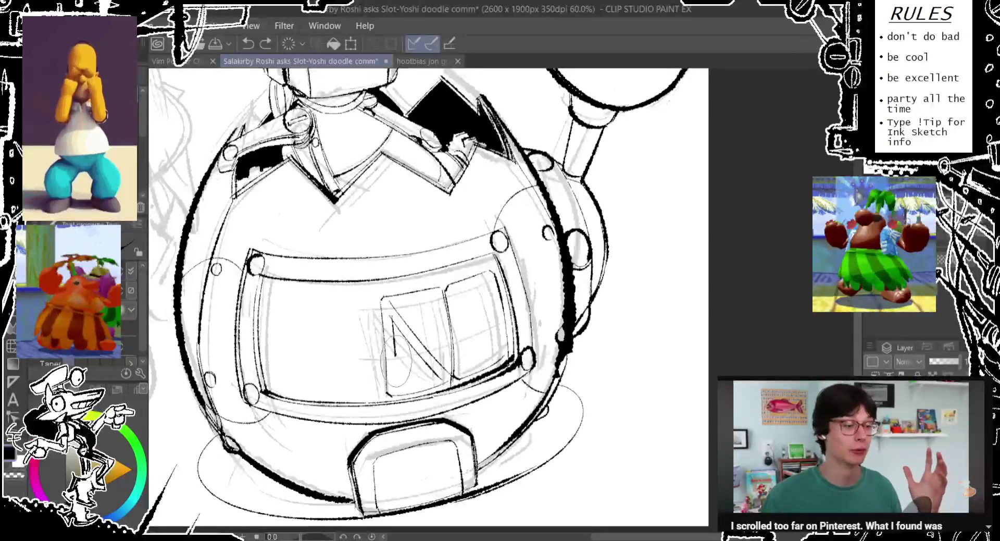
mouse_move(395, 315)
left_mouse_down()
mouse_move(399, 383)
mouse_move(432, 376)
left_mouse_up()
key("ctrl+z")
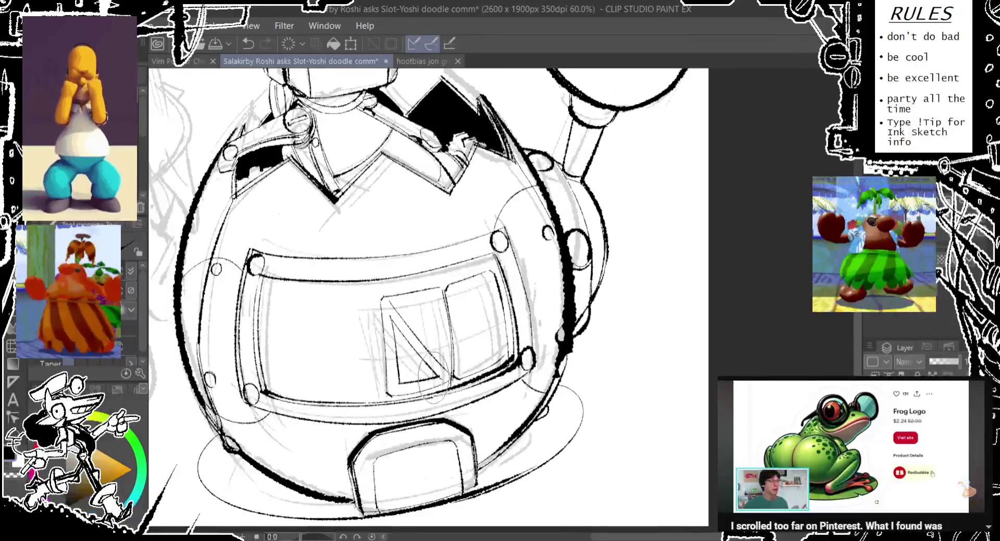
left_click_drag(443, 336, 440, 367)
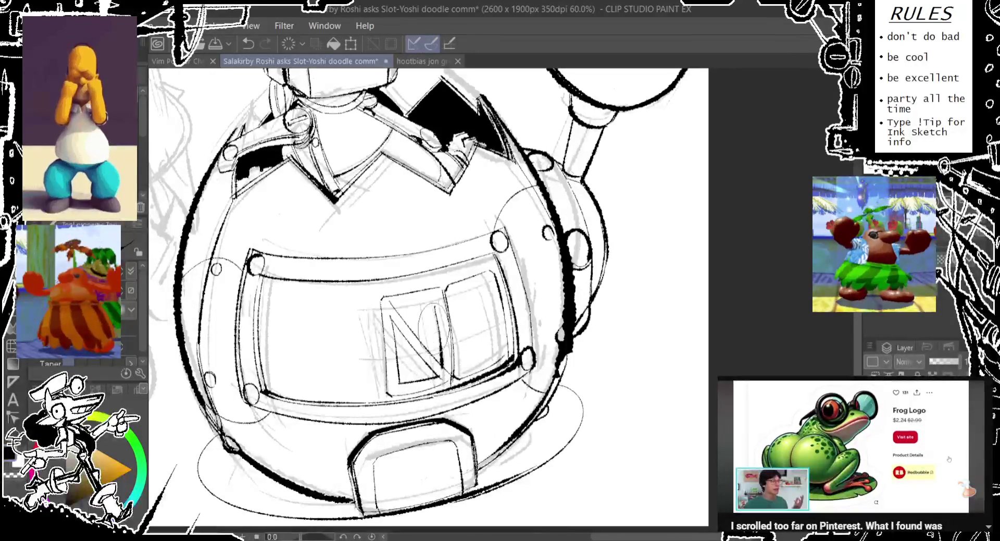
key("ctrl+y")
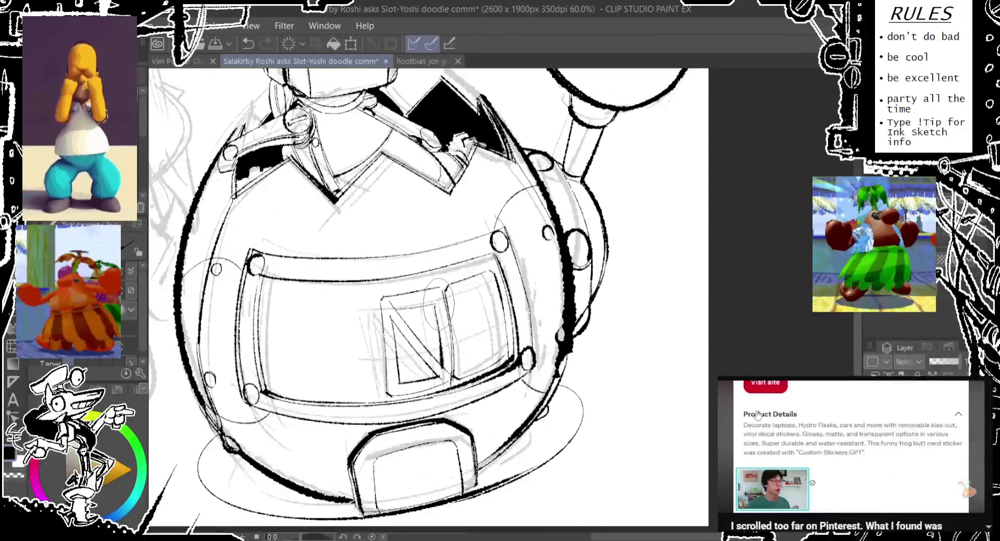
key("ctrl+y")
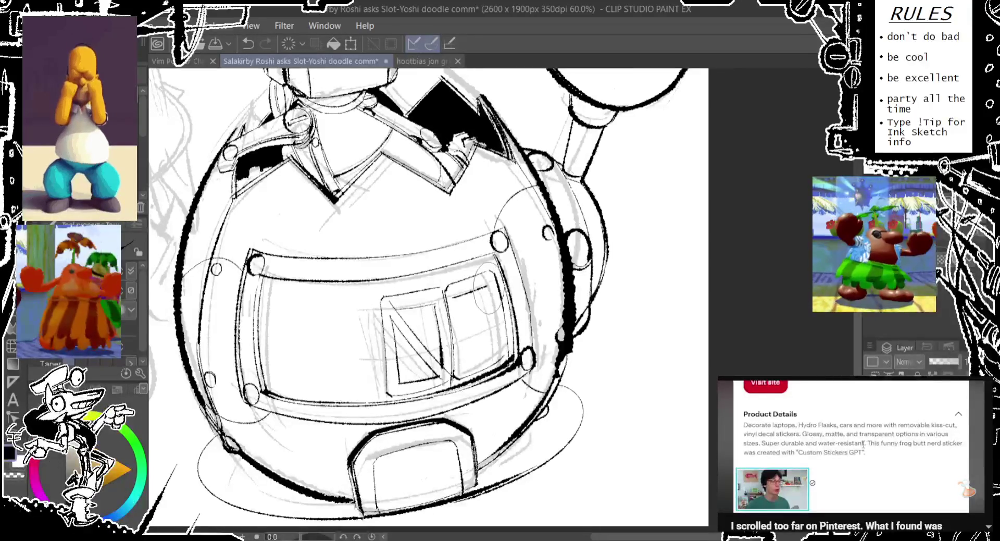
Sketch the second letter's vertical line, retrying it several times.
left_click_drag(461, 298, 455, 354)
left_click_drag(456, 303, 464, 371)
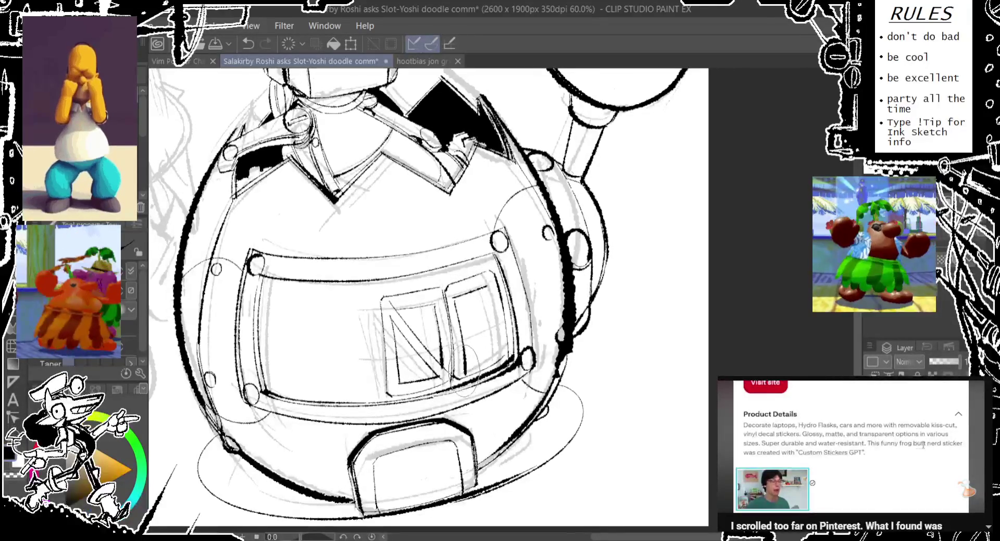
key("ctrl+z")
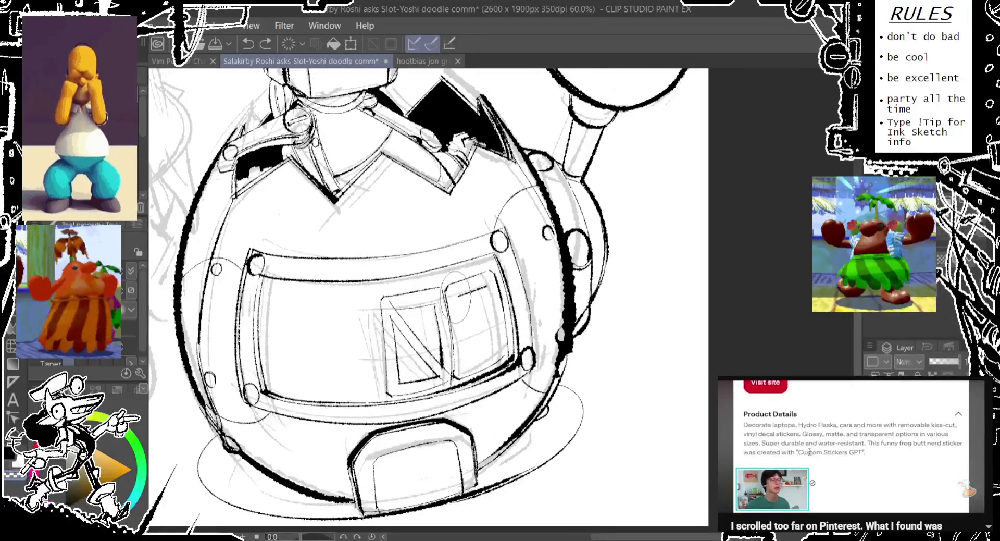
left_click_drag(462, 291, 462, 368)
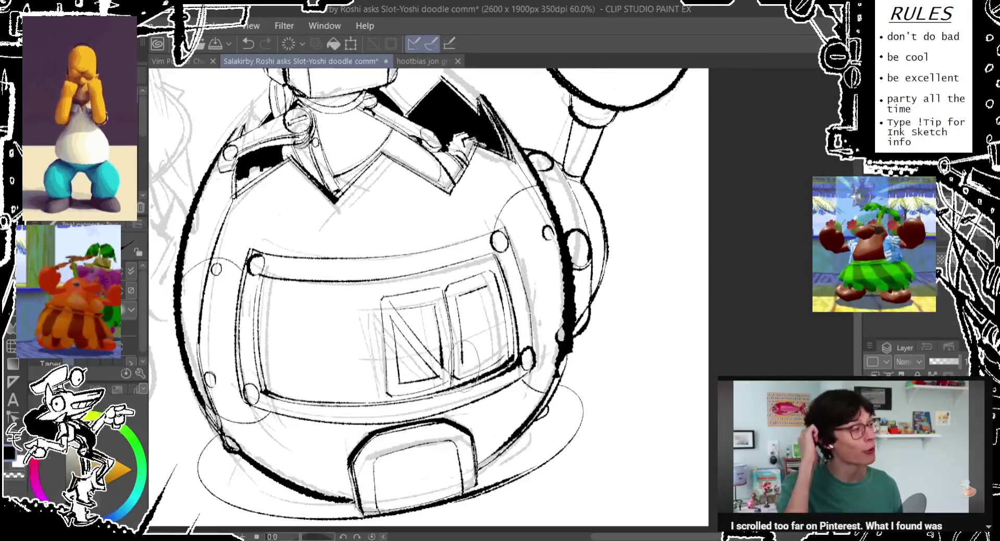
key("ctrl+z")
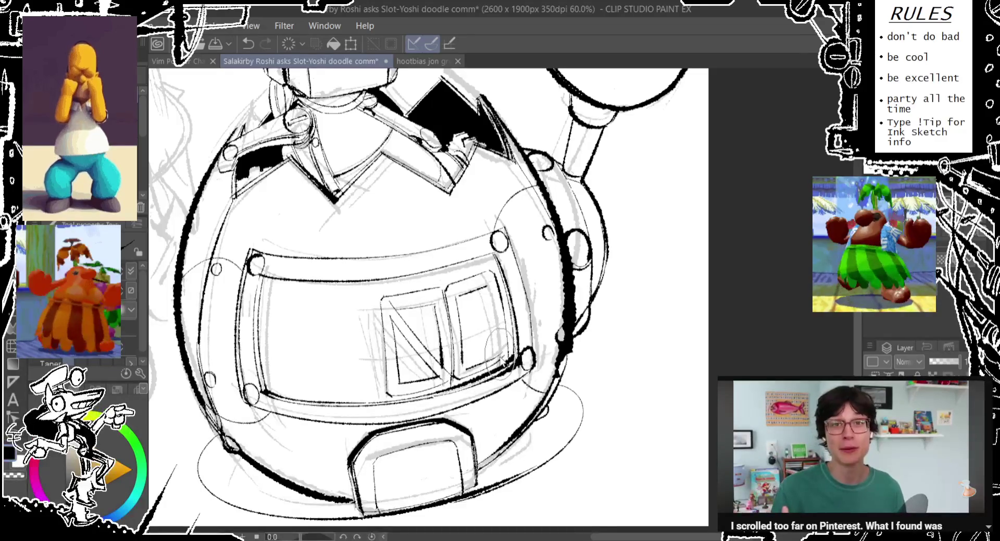
left_click_drag(462, 333, 463, 364)
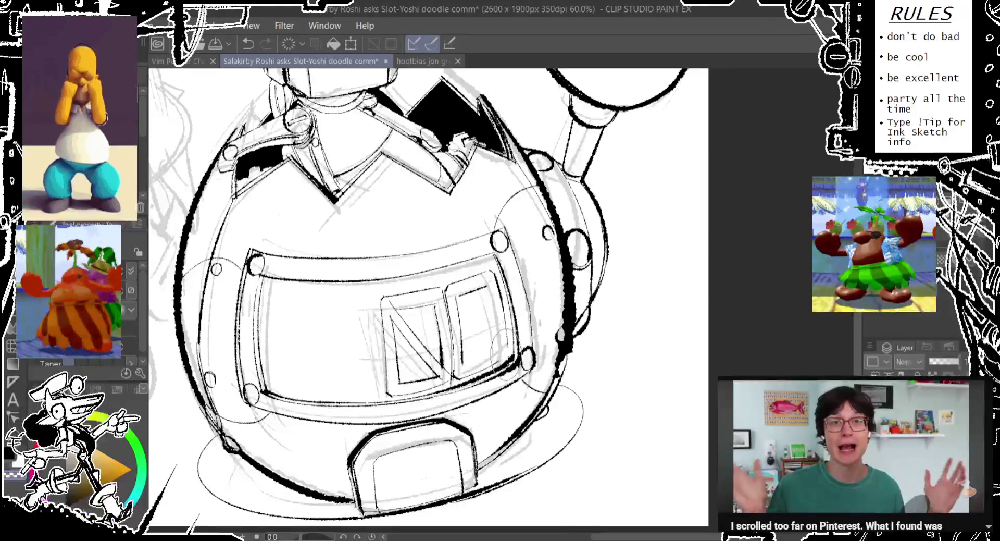
key("ctrl+z")
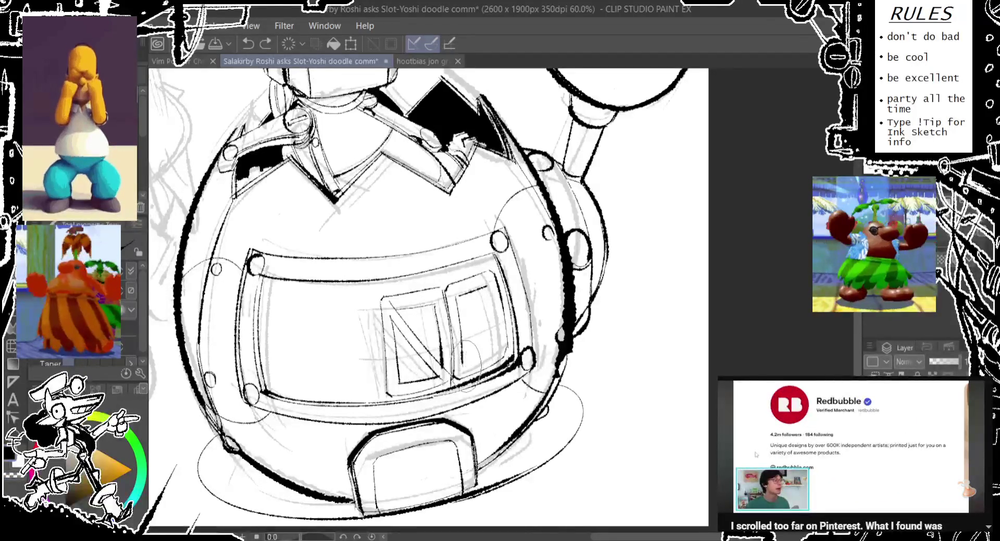
Sketch the O's oval, redrawing it at several positions.
left_click_drag(497, 320, 500, 359)
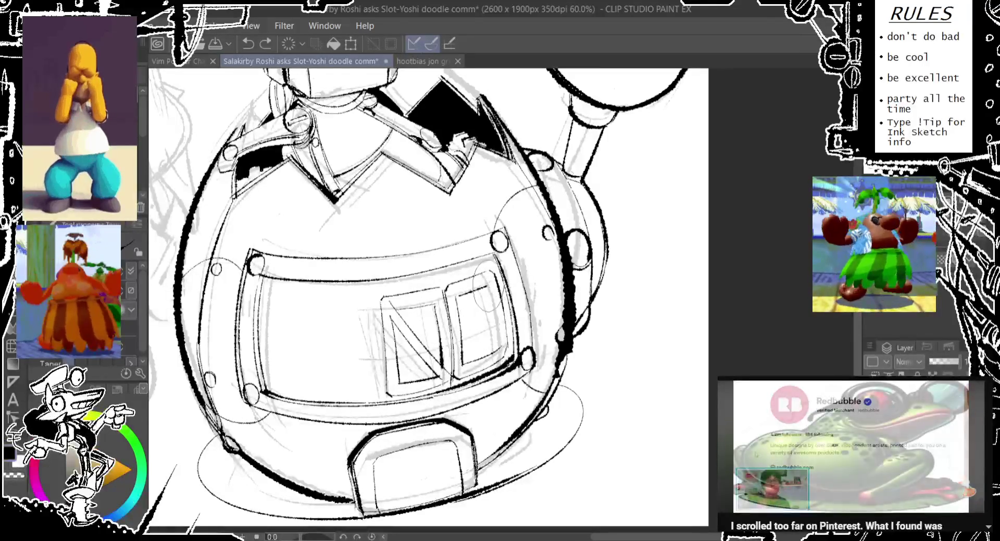
key("ctrl+z")
left_click_drag(466, 275, 458, 317)
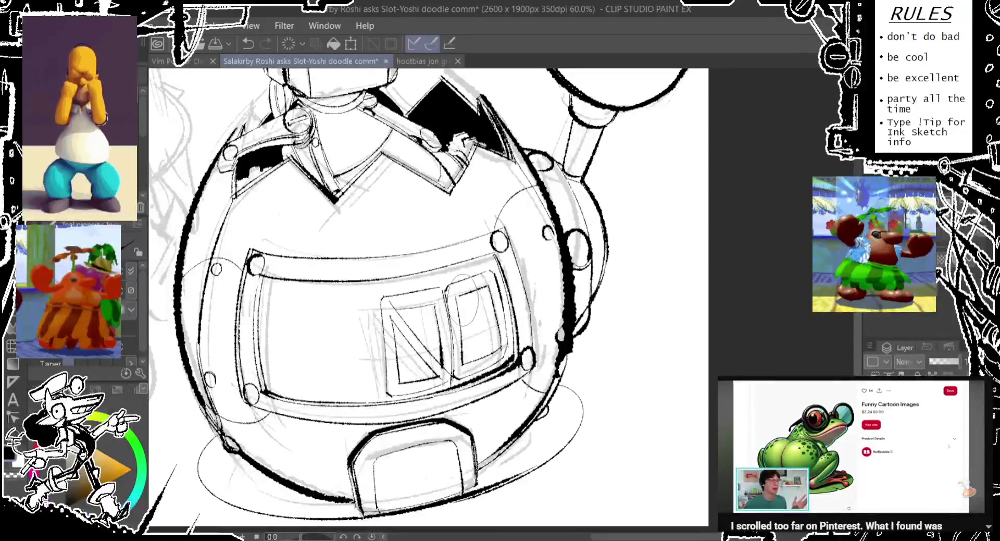
key("ctrl+z")
left_click_drag(409, 285, 407, 331)
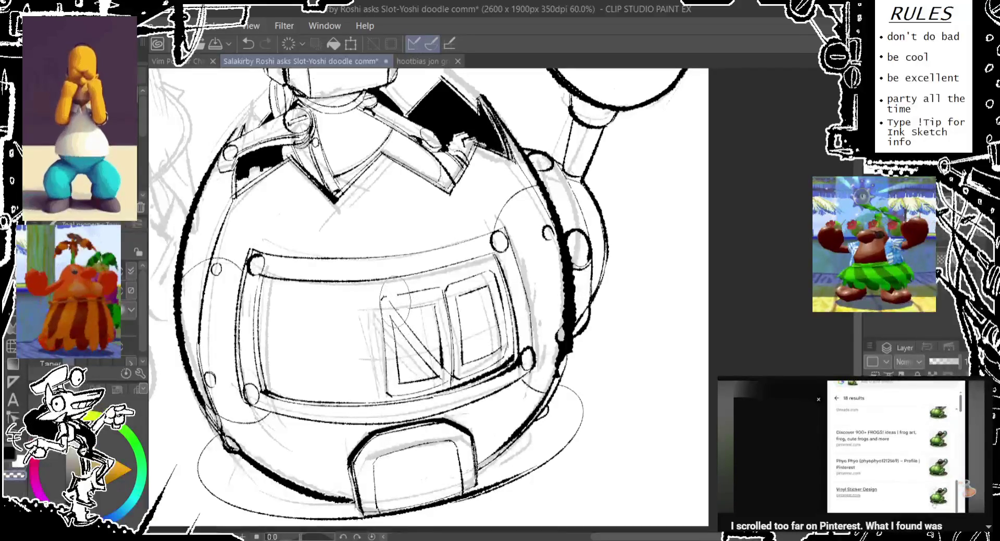
key("ctrl+z")
left_click_drag(423, 268, 420, 317)
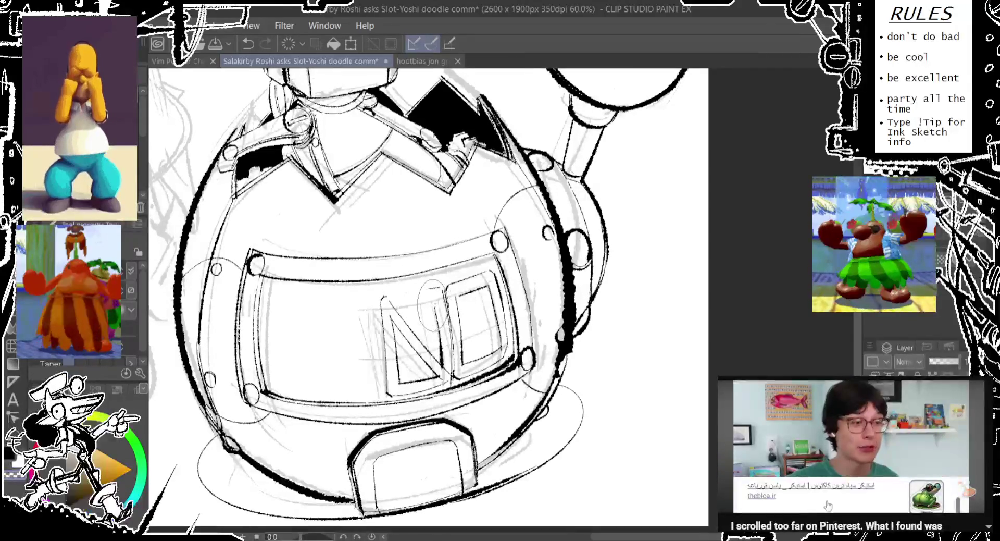
Place a guide oval in the left letter, shifting it higher, then left and lower over the N.
key("ctrl+z")
left_click_drag(437, 282, 435, 329)
key("ctrl+z")
left_click_drag(431, 273, 428, 319)
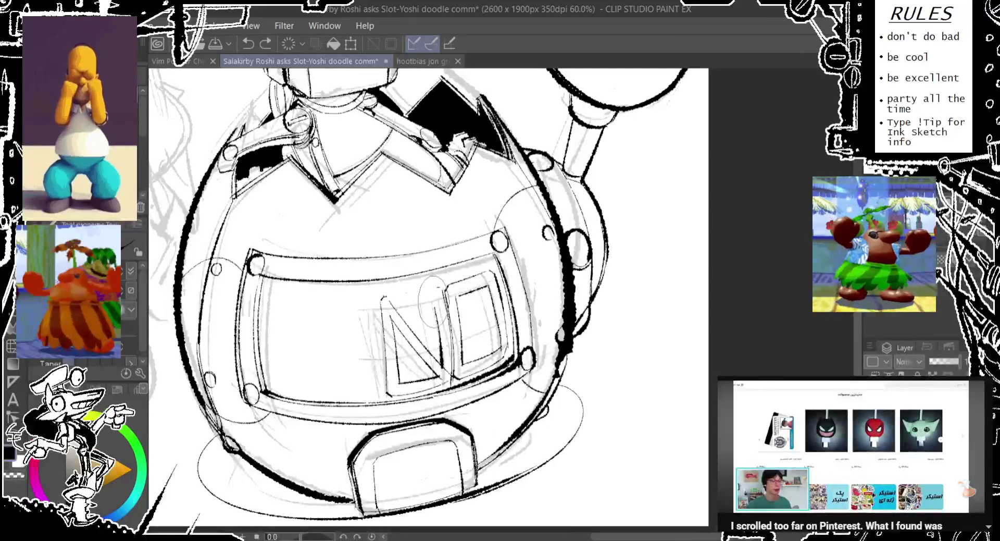
key("ctrl+z")
left_click_drag(434, 263, 435, 312)
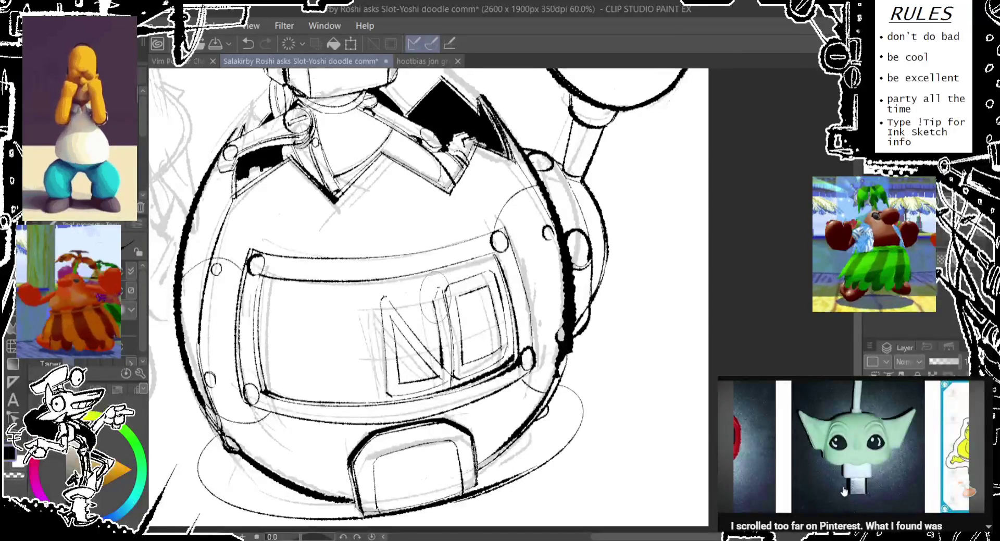
mouse_move(434, 276)
left_mouse_down()
mouse_move(433, 324)
mouse_move(444, 318)
mouse_move(381, 348)
left_mouse_up()
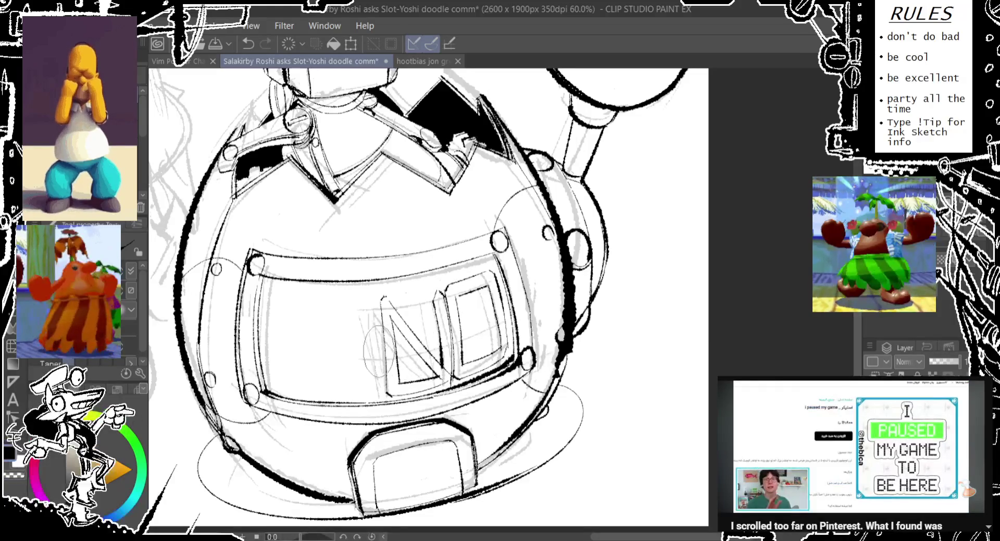
left_click_drag(489, 321, 380, 342)
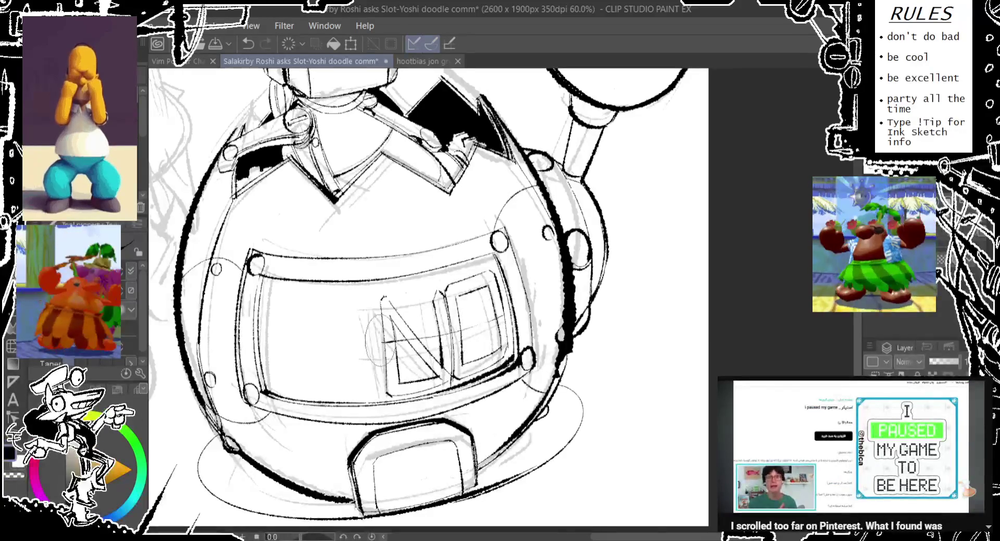
left_click_drag(490, 320, 407, 380)
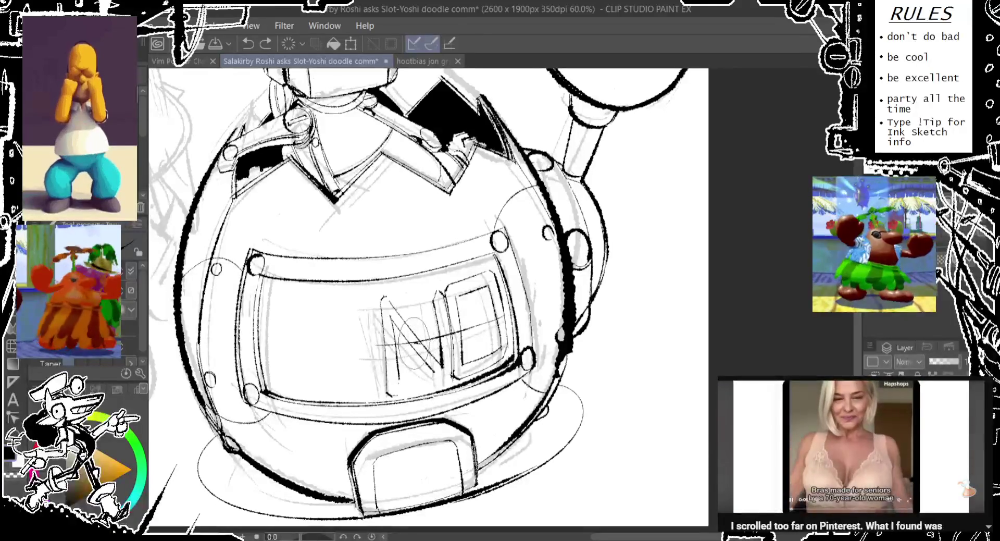
Try a small circle over the N and an oval over the O, undoing both.
left_click_drag(423, 350, 412, 341)
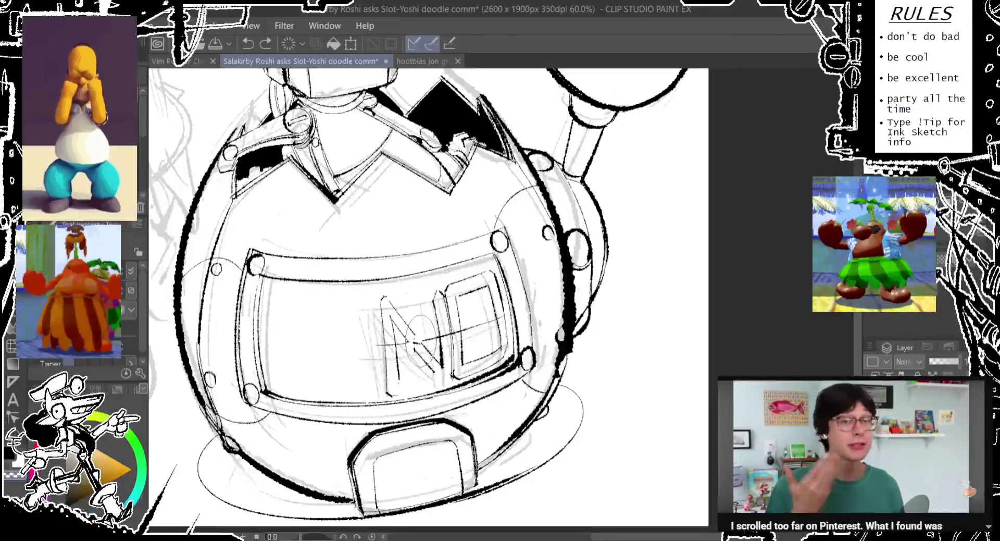
key("ctrl+z")
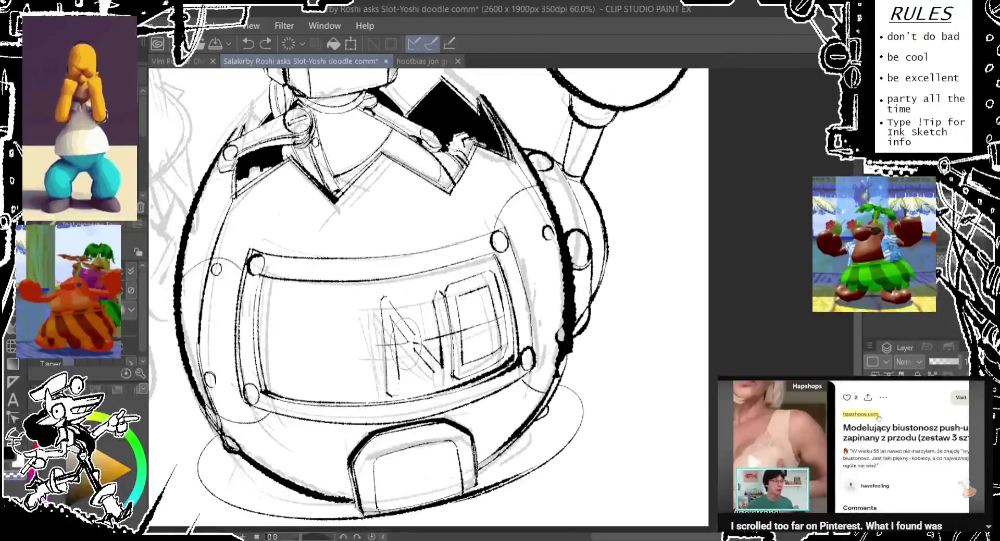
key("ctrl+z")
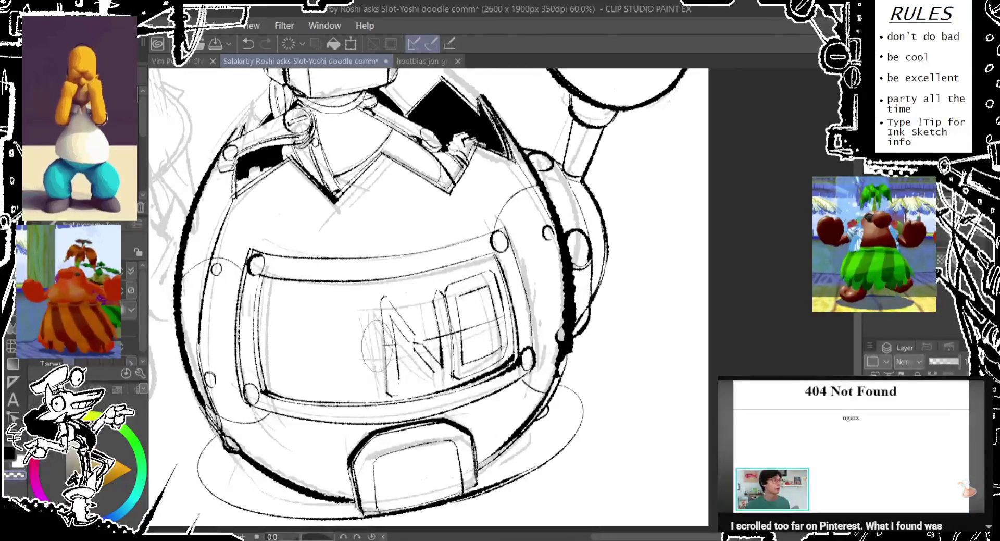
key("ctrl+z")
left_click_drag(471, 310, 464, 359)
key("ctrl+z")
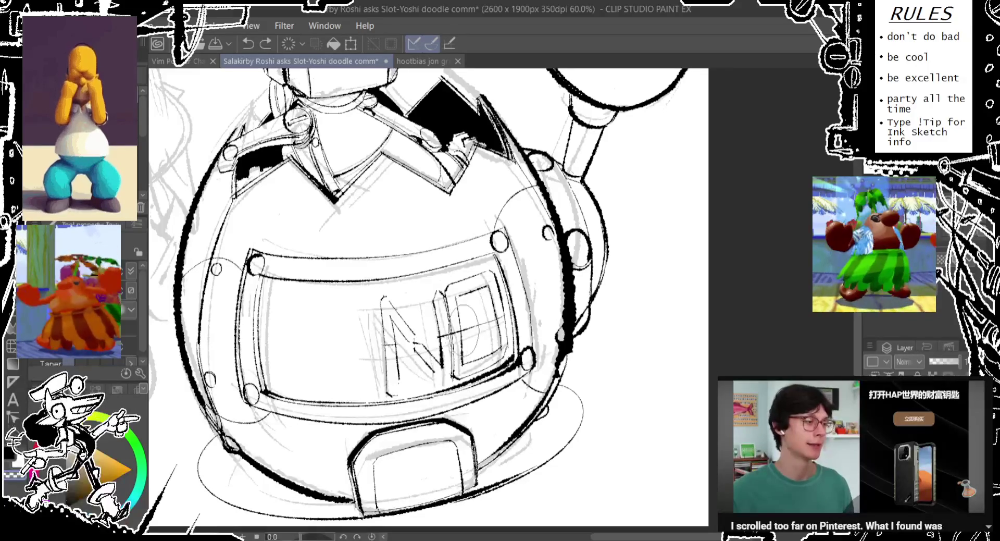
key("ctrl+z")
Settle the light guide oval over the lower part of the N.
mouse_move(471, 305)
left_mouse_down()
mouse_move(466, 352)
mouse_move(414, 383)
left_mouse_up()
key("ctrl+z")
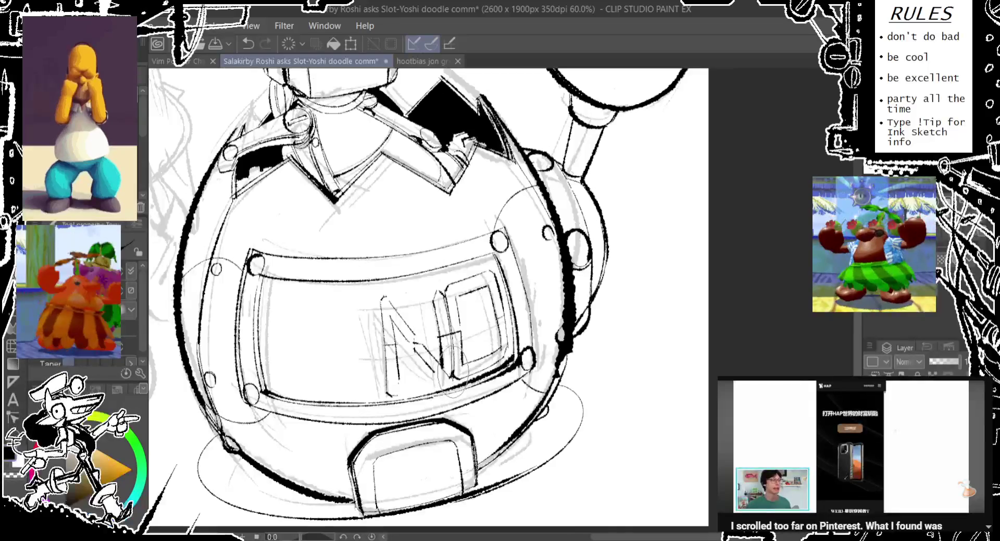
left_click_drag(450, 333, 445, 378)
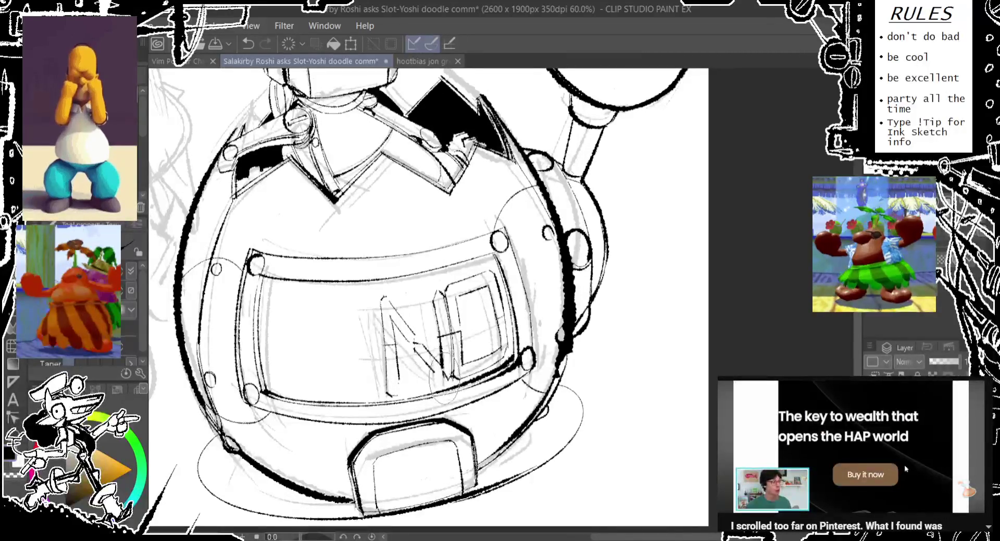
key("ctrl+z")
left_click_drag(440, 348, 432, 396)
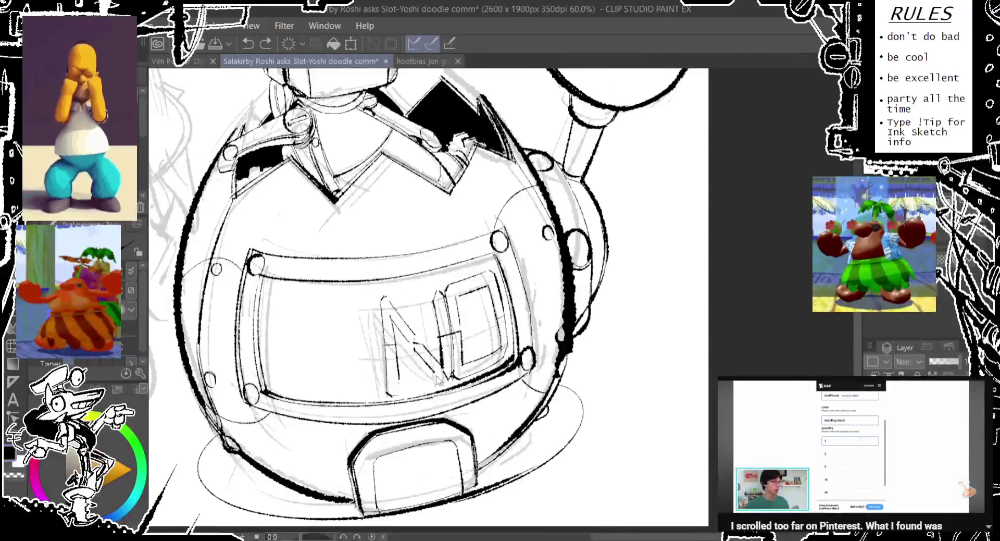
left_click_drag(440, 349, 433, 398)
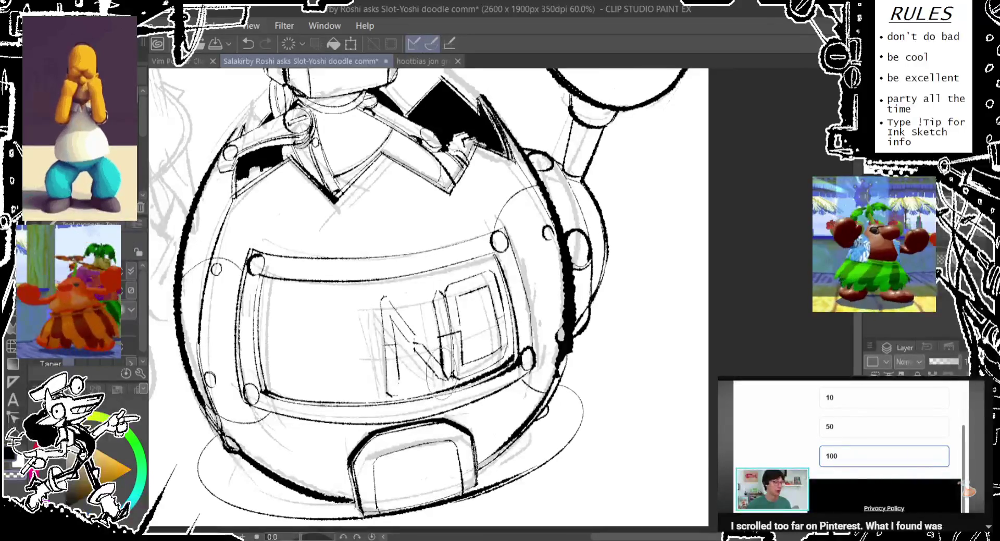
key("ctrl+z")
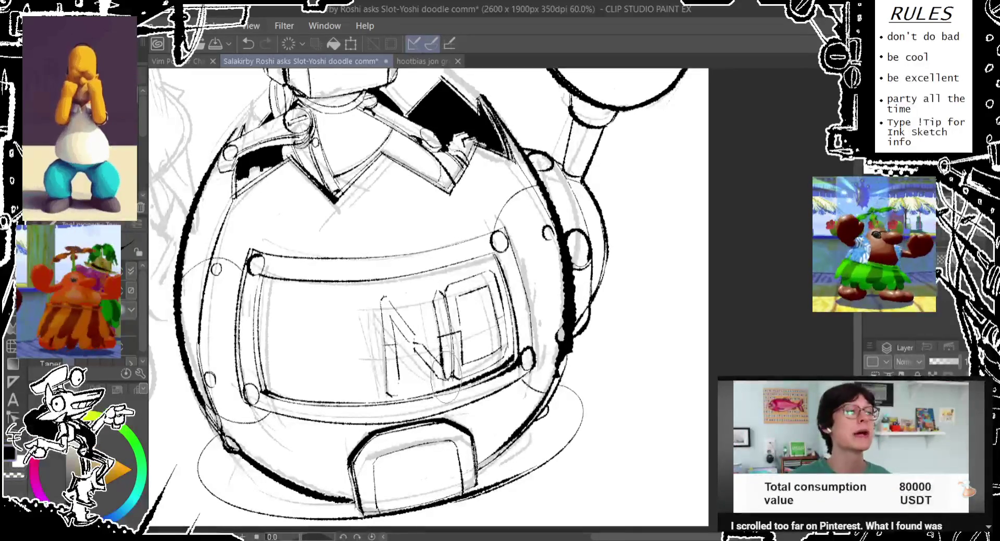
key("ctrl+y")
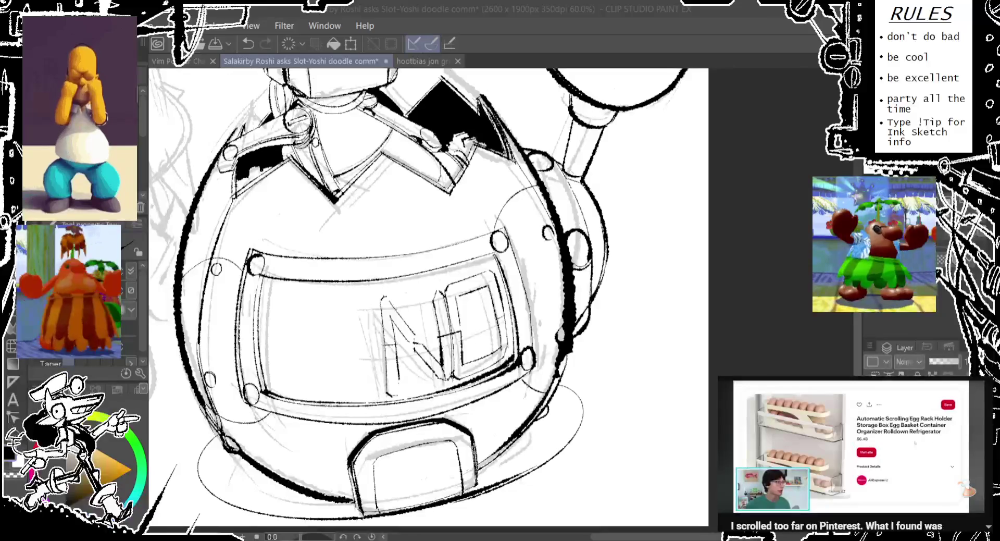
Pan up to the screen area and resketch the curve of the O.
left_click_drag(376, 191, 377, 196)
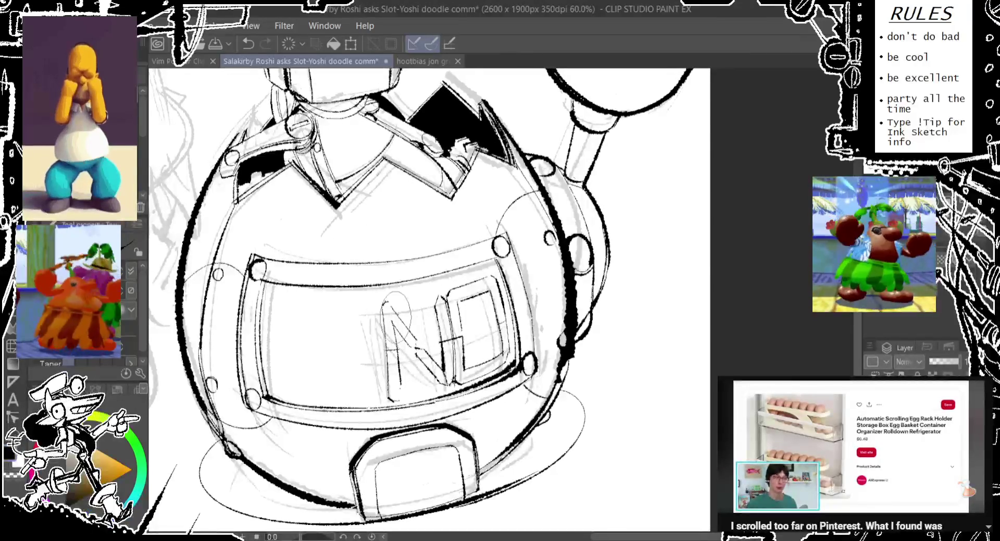
left_click_drag(383, 305, 379, 265)
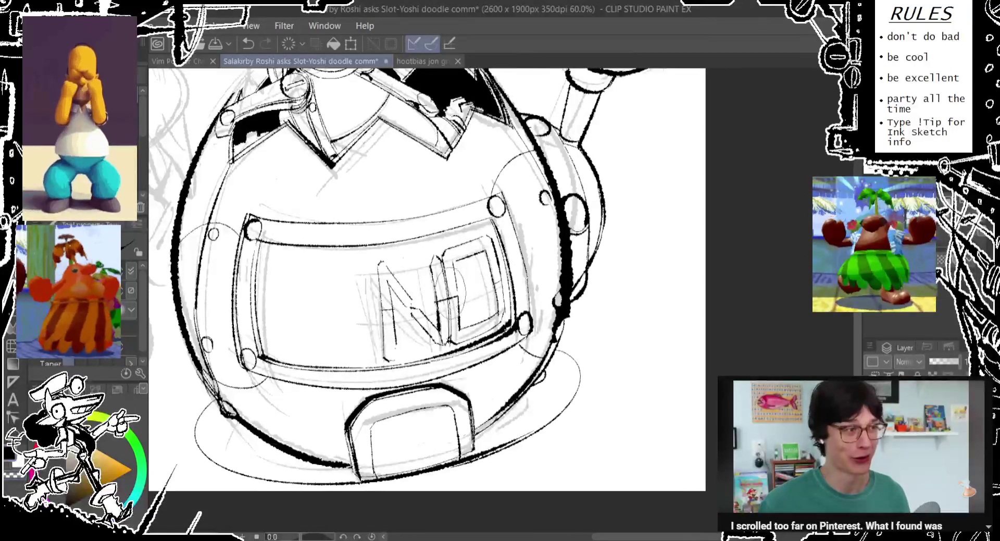
key("ctrl+z")
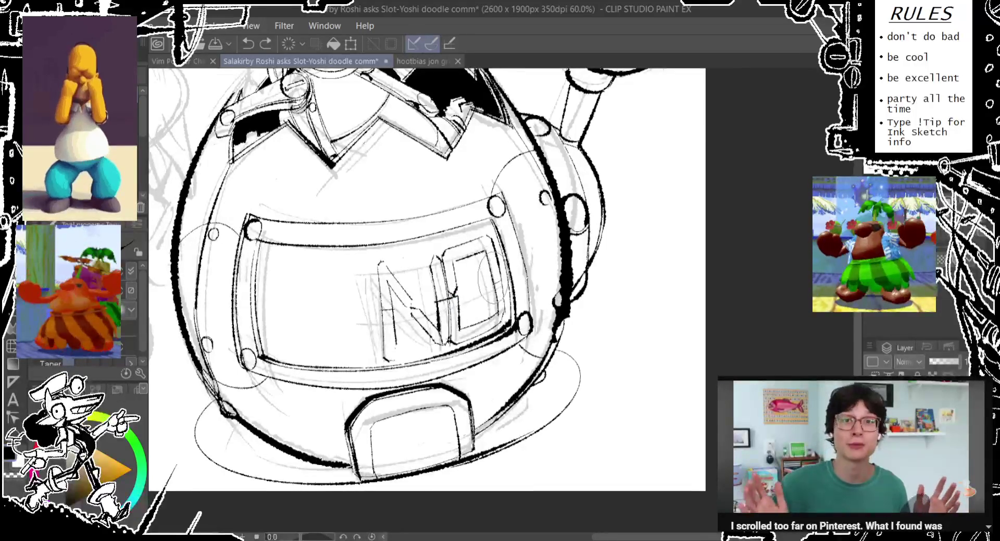
left_click_drag(505, 256, 501, 300)
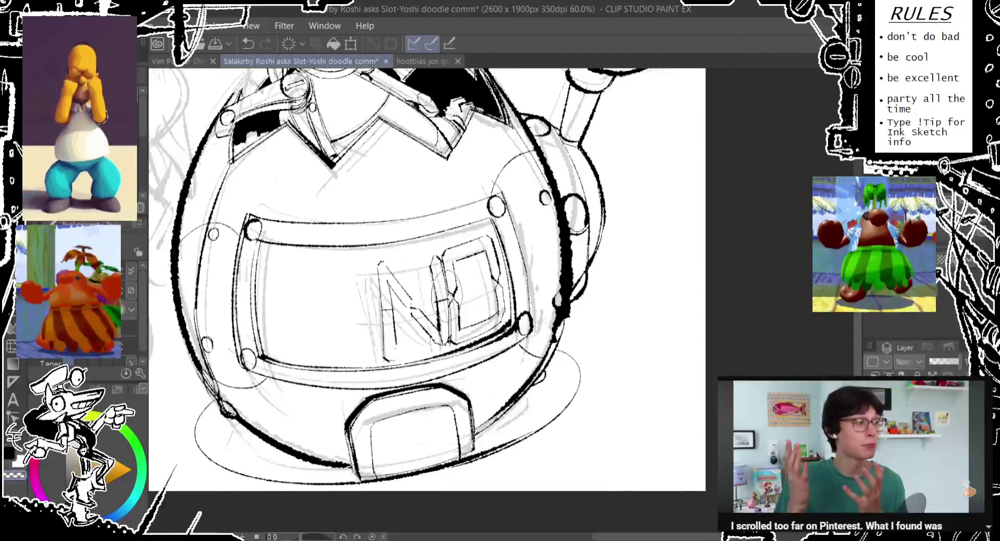
key("ctrl+y")
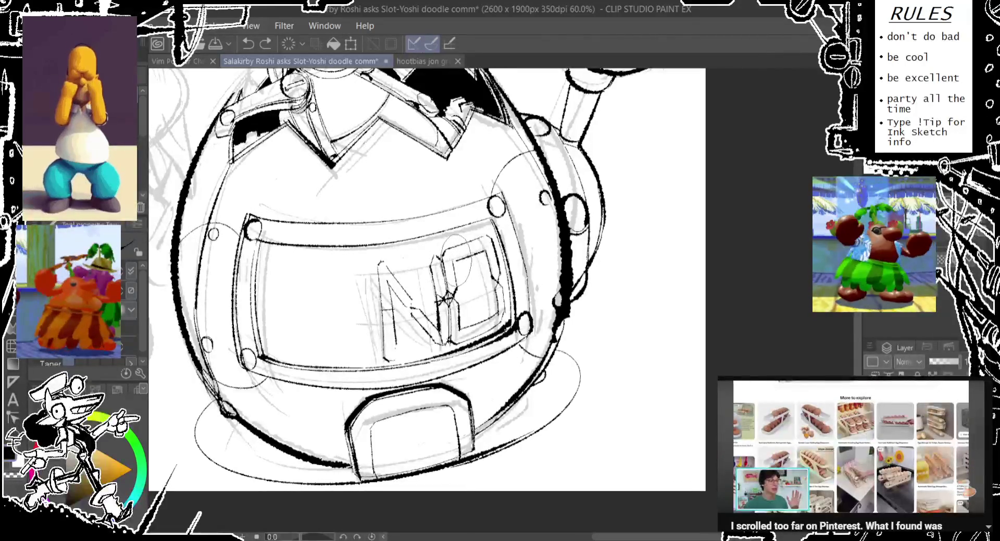
Sketch trial segment strokes across the O's middle and around the N, undoing rejected ones.
left_click_drag(445, 250, 476, 256)
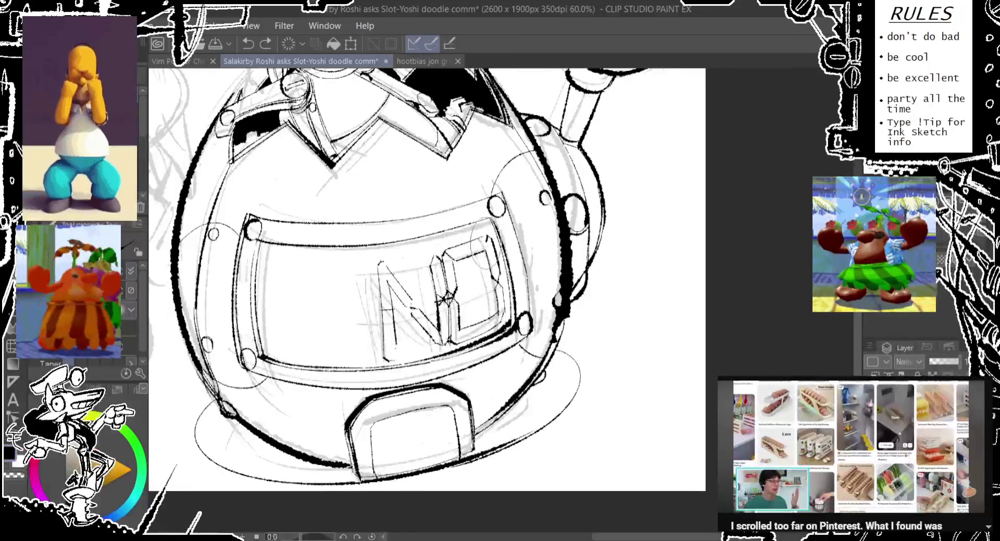
key("ctrl+z")
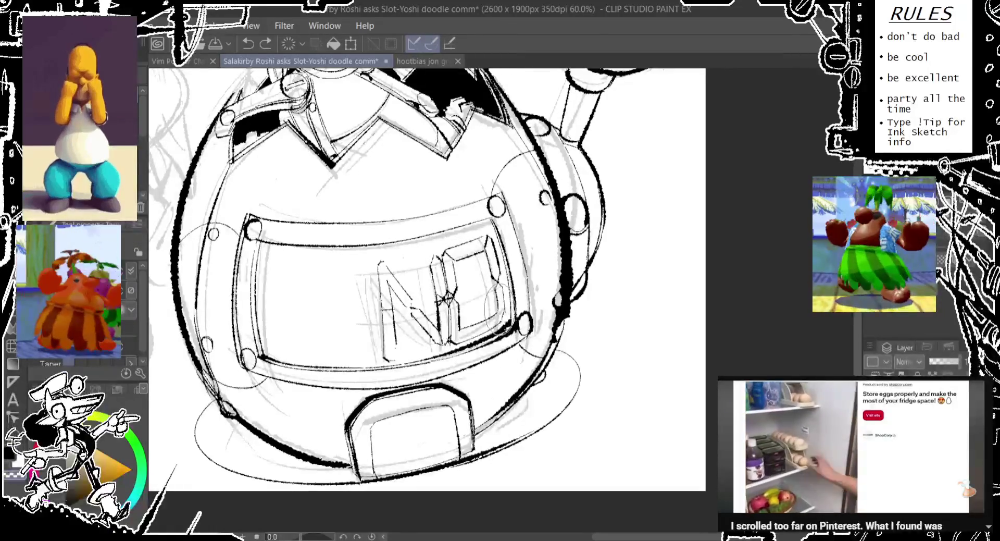
left_click_drag(508, 297, 511, 336)
key("ctrl+z")
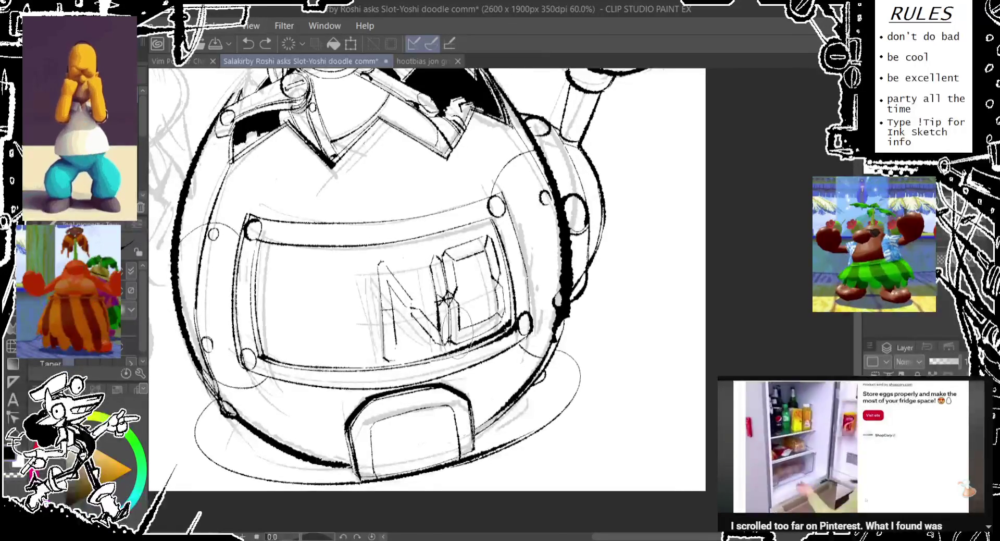
left_click_drag(456, 302, 442, 361)
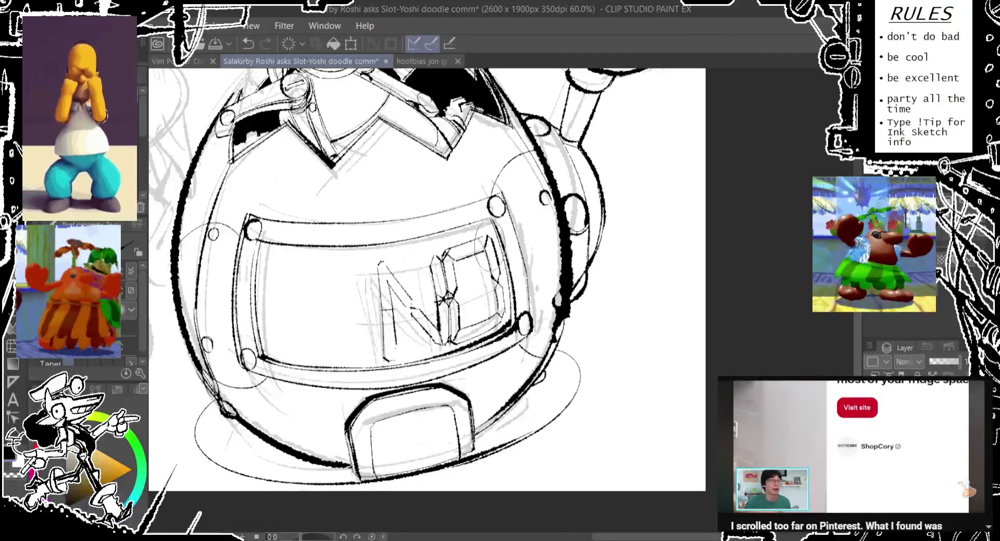
left_click_drag(484, 231, 492, 242)
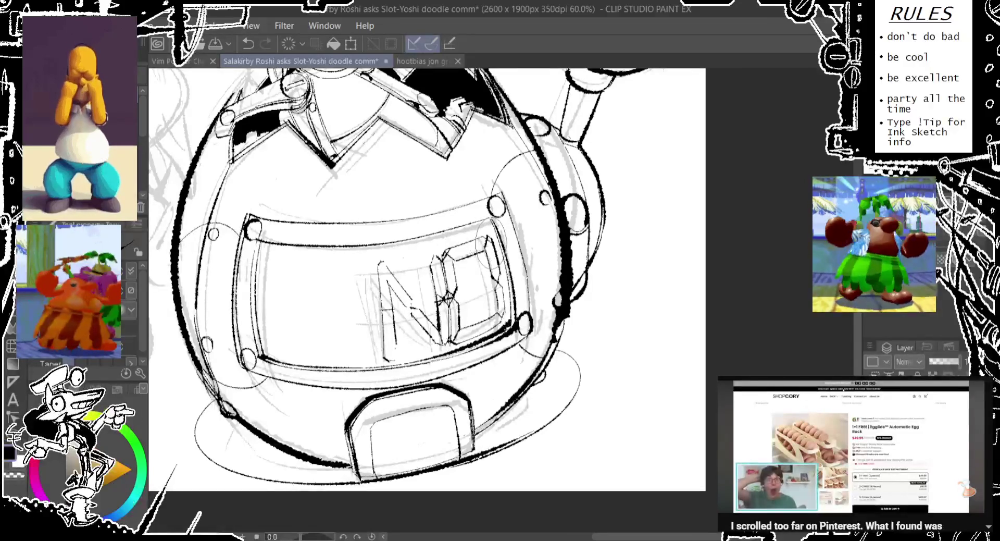
key("ctrl+z")
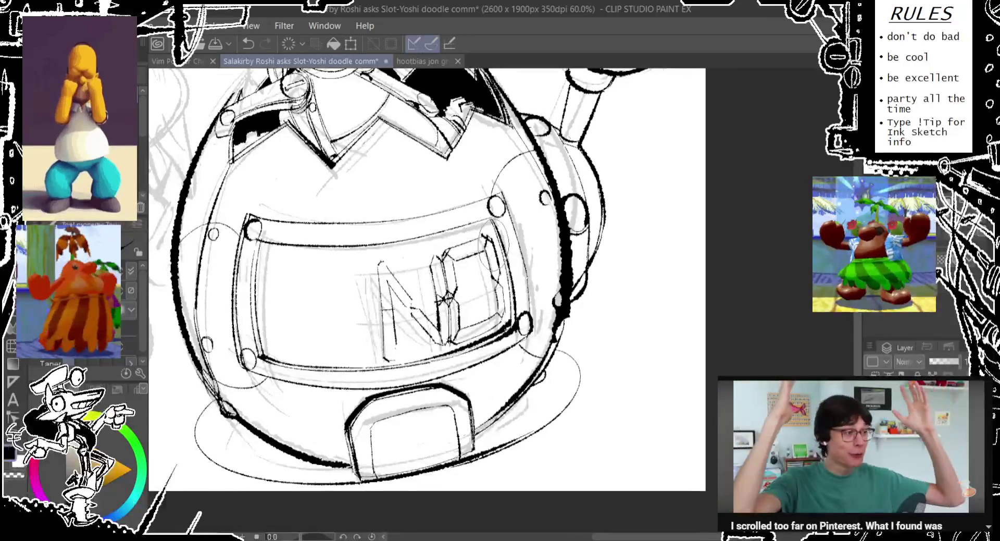
left_click_drag(482, 240, 456, 203)
mouse_move(438, 303)
left_mouse_down()
mouse_move(444, 312)
mouse_move(422, 318)
left_mouse_up()
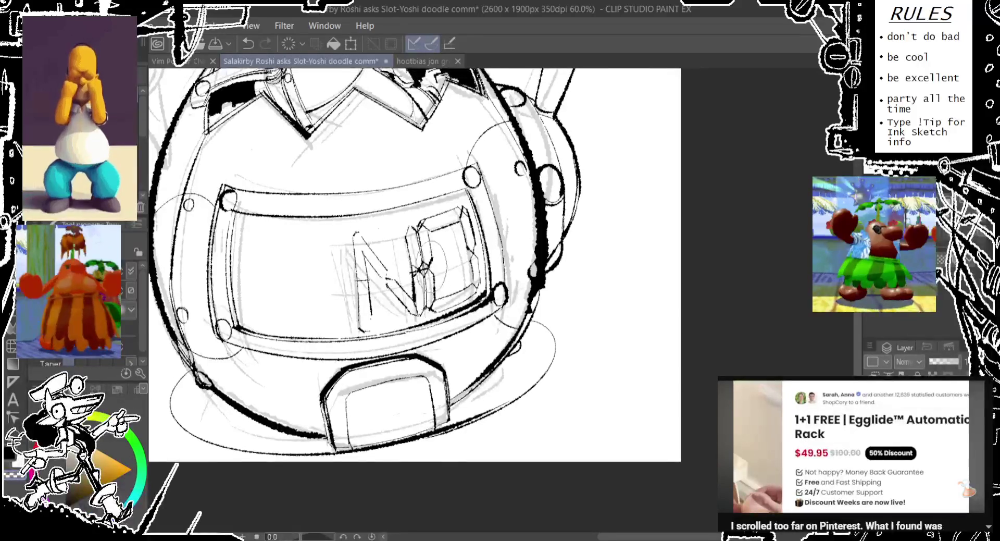
Try several oval positions near and inside the O, undoing each attempt.
key("ctrl+z")
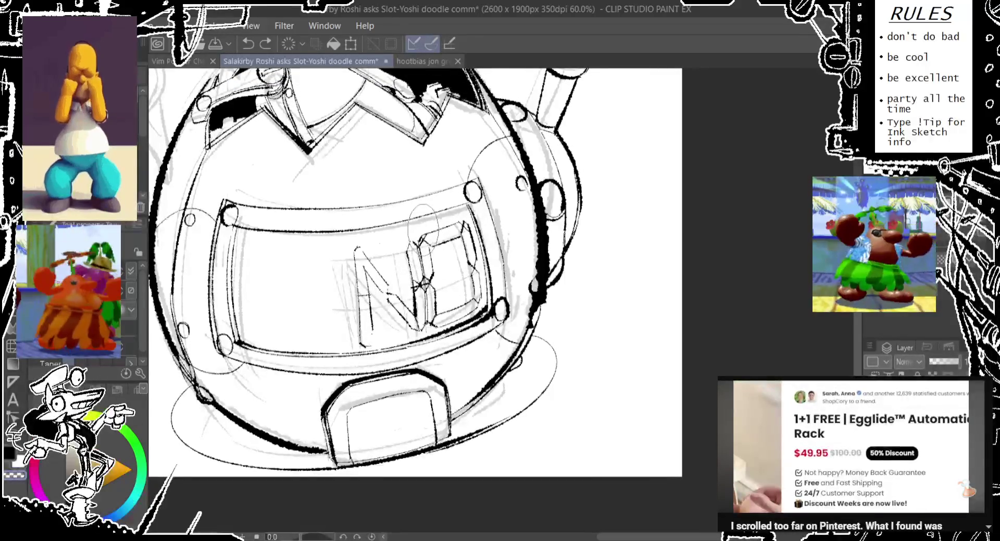
left_click_drag(459, 205, 453, 210)
key("ctrl+z")
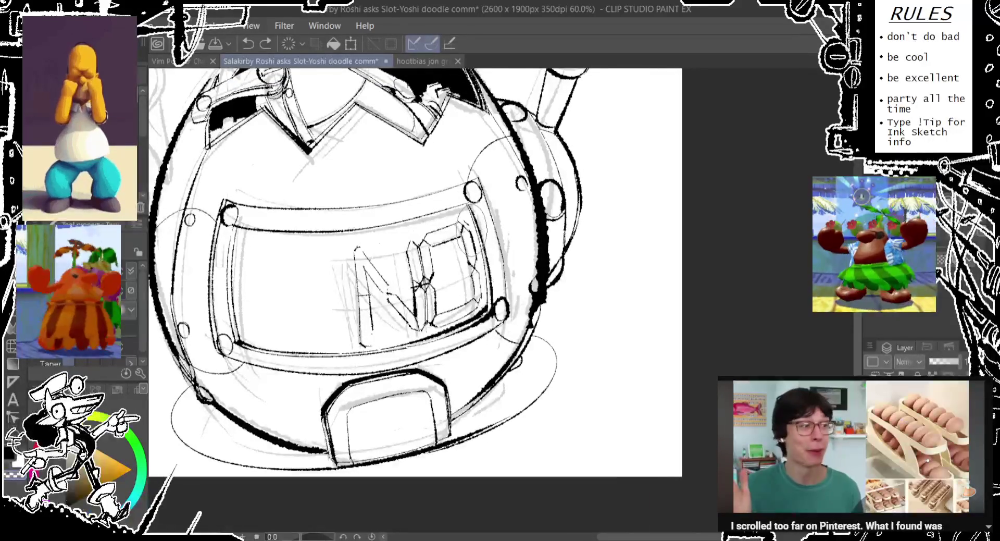
left_click_drag(461, 194, 458, 240)
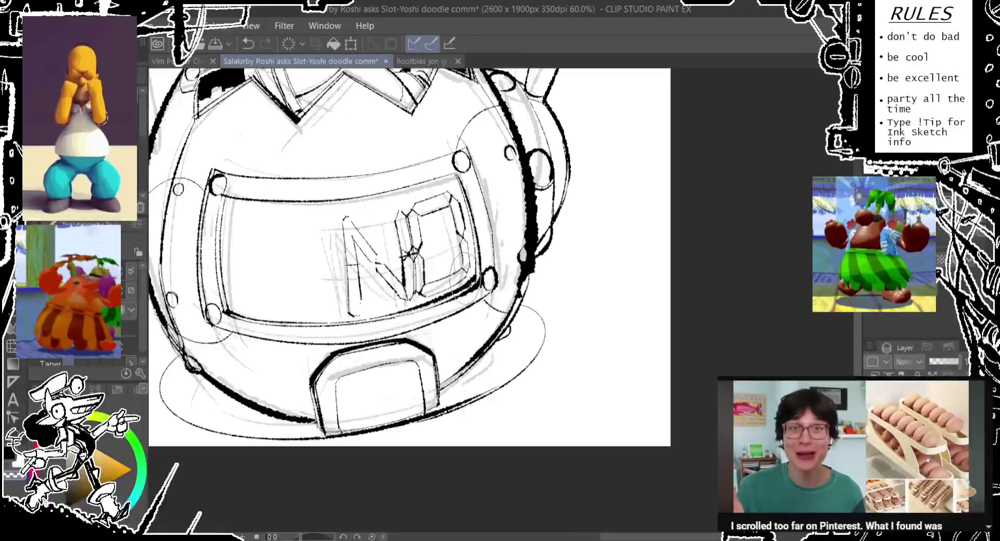
key("ctrl+z")
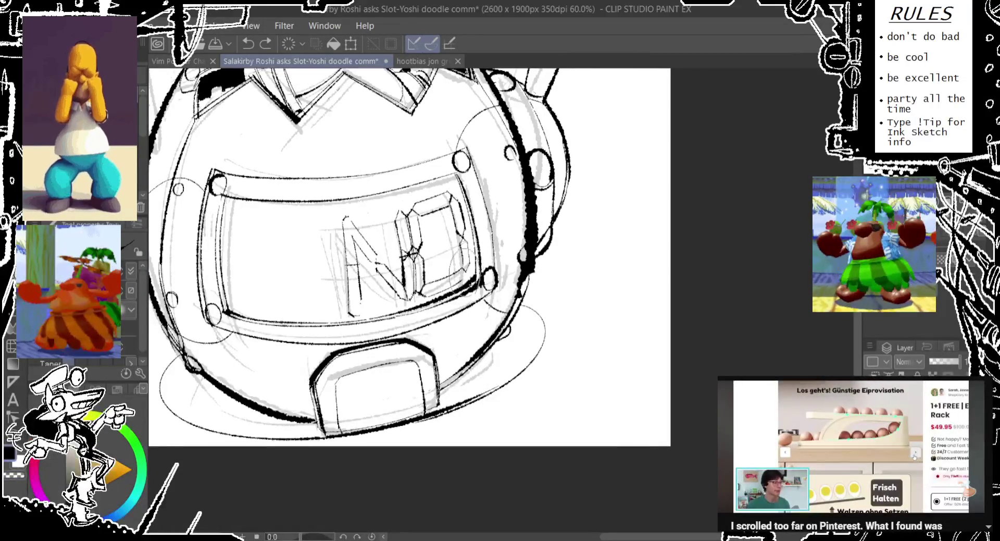
left_click_drag(471, 244, 456, 302)
key("ctrl+z")
left_click_drag(430, 266, 414, 309)
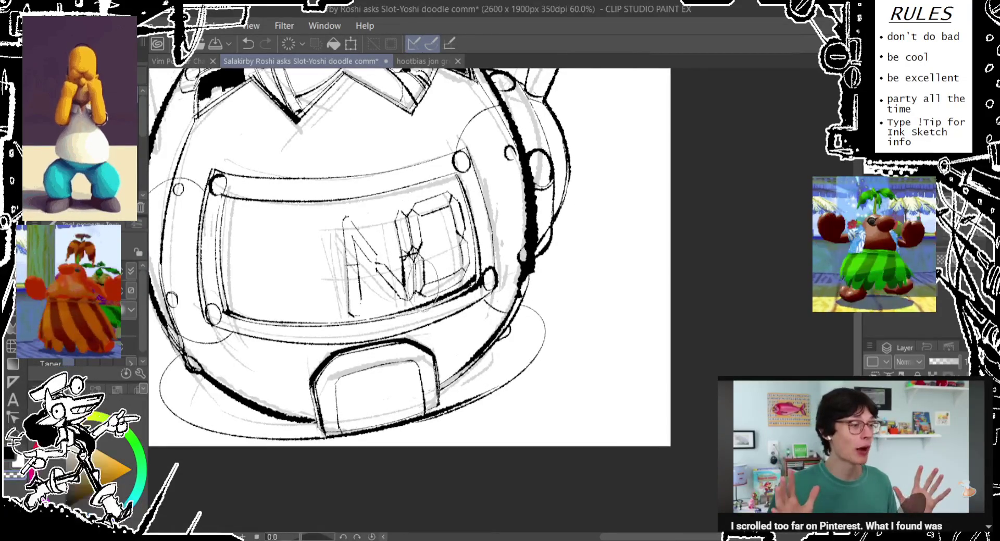
left_click_drag(427, 268, 417, 312)
key("ctrl+z")
left_click_drag(430, 278, 417, 326)
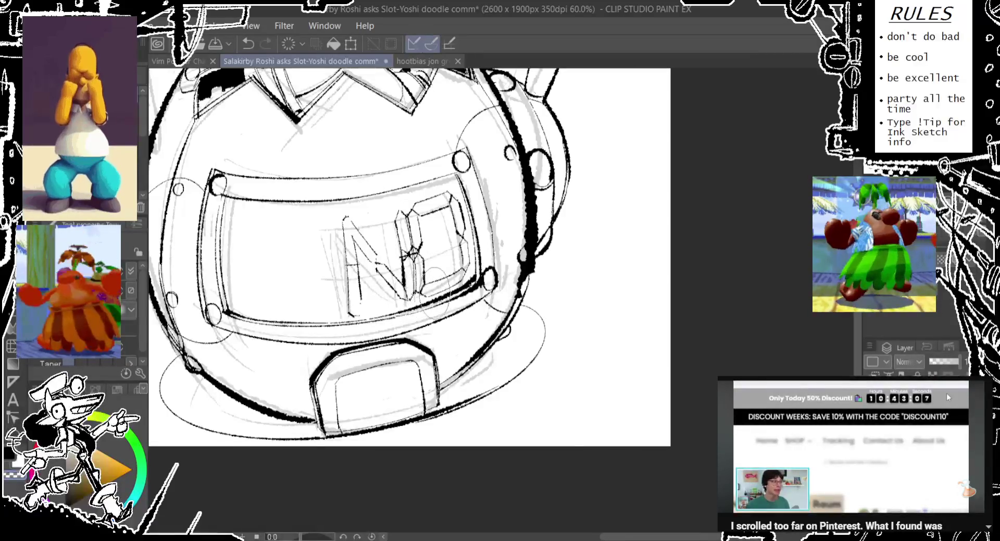
key("ctrl+z")
left_click_drag(448, 222, 433, 260)
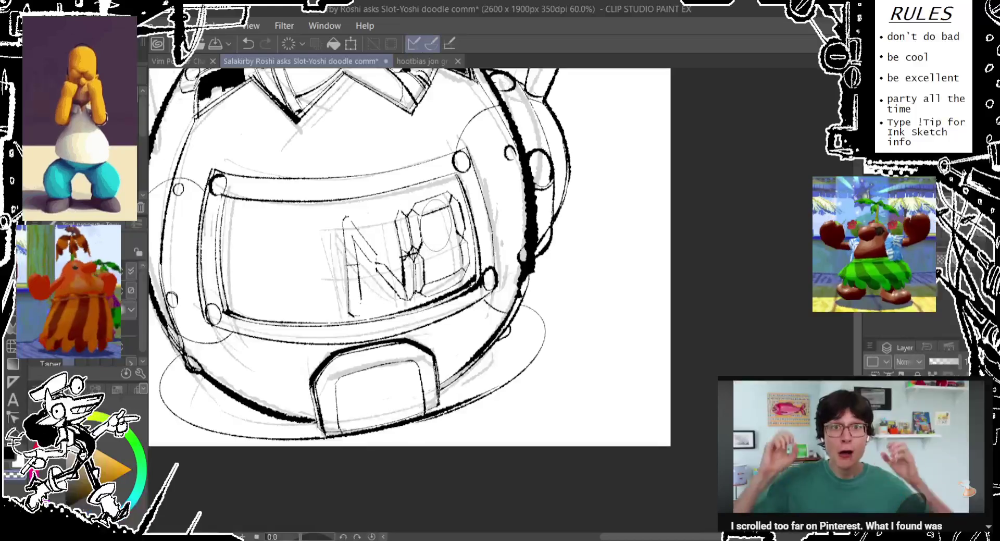
key("ctrl+z")
Try an oval over the N's left stroke at several slightly shifted positions.
left_click_drag(331, 205, 359, 255)
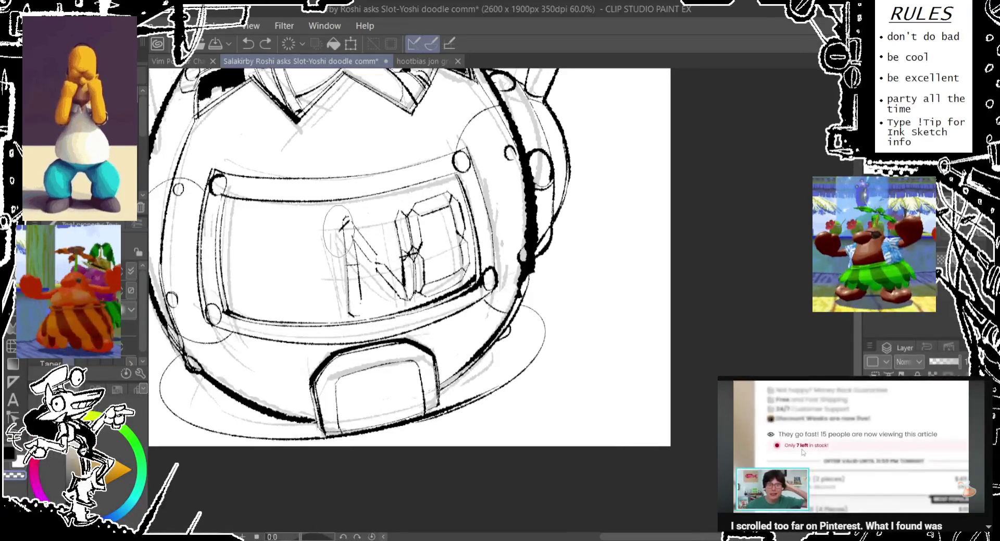
key("ctrl+z")
left_click_drag(355, 207, 367, 255)
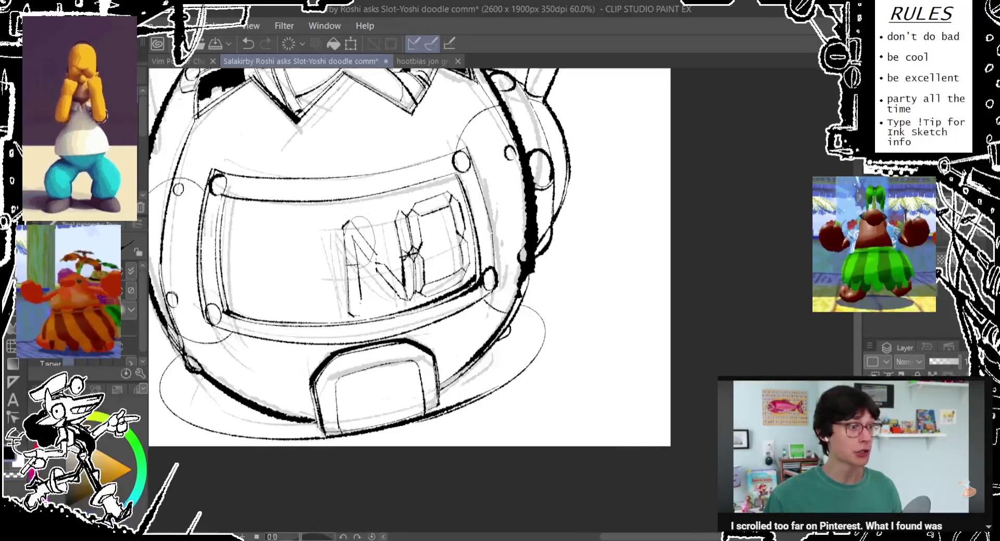
key("ctrl+z")
left_click_drag(350, 201, 363, 246)
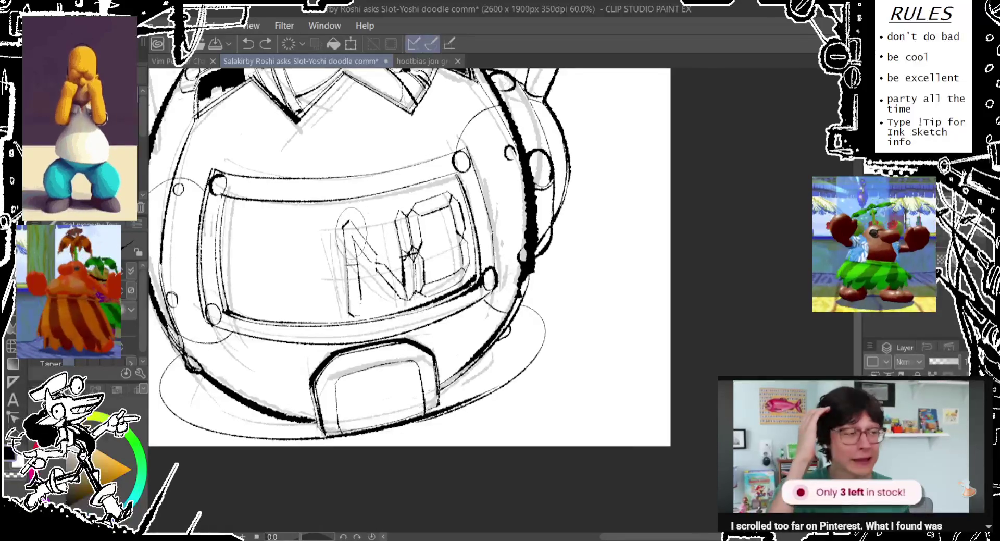
key("ctrl+z")
left_click_drag(343, 204, 355, 252)
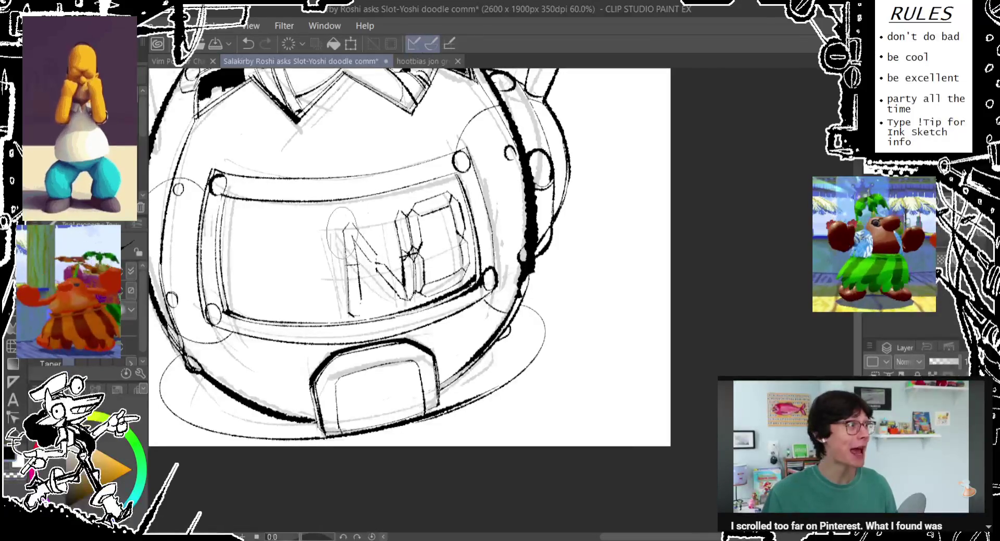
key("ctrl+z")
left_click_drag(350, 208, 363, 255)
key("ctrl+z")
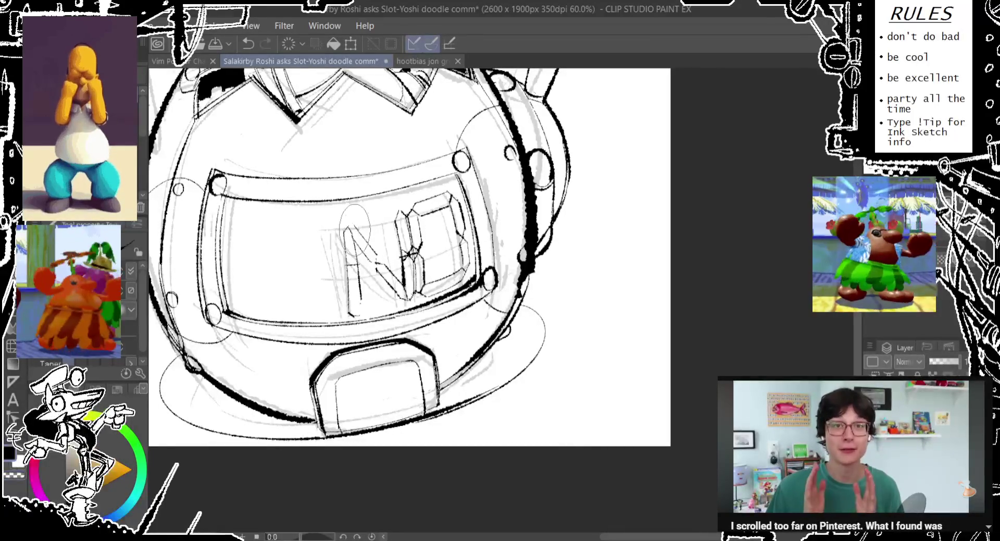
left_click_drag(348, 204, 359, 252)
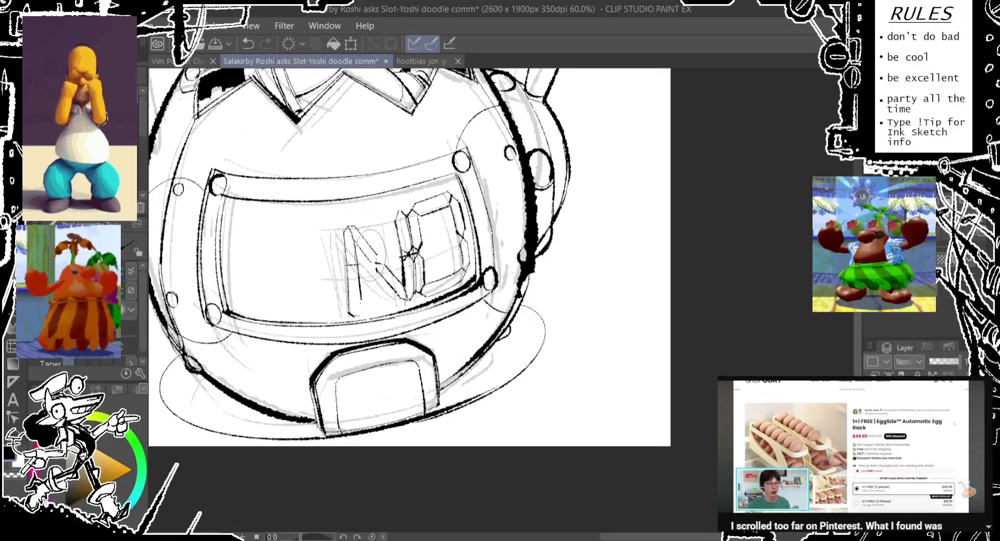
key("ctrl+z")
Try ovals further right, over the N's right stroke, undoing each.
left_click_drag(383, 232, 379, 279)
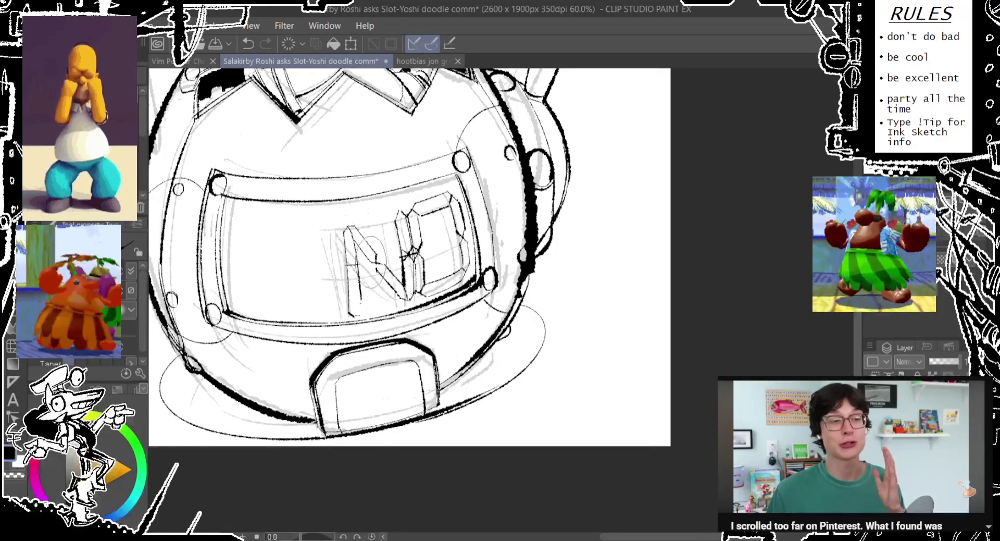
left_click_drag(386, 246, 383, 291)
key("ctrl+z")
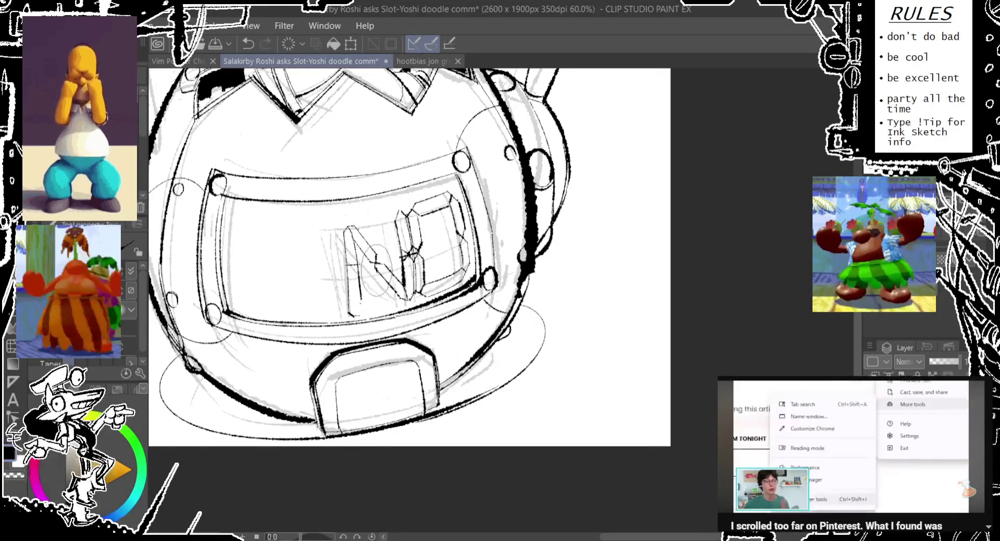
left_click_drag(401, 229, 395, 300)
key("ctrl+z")
mouse_move(404, 232)
left_mouse_down()
mouse_move(415, 235)
mouse_move(412, 279)
left_mouse_up()
key("ctrl+z")
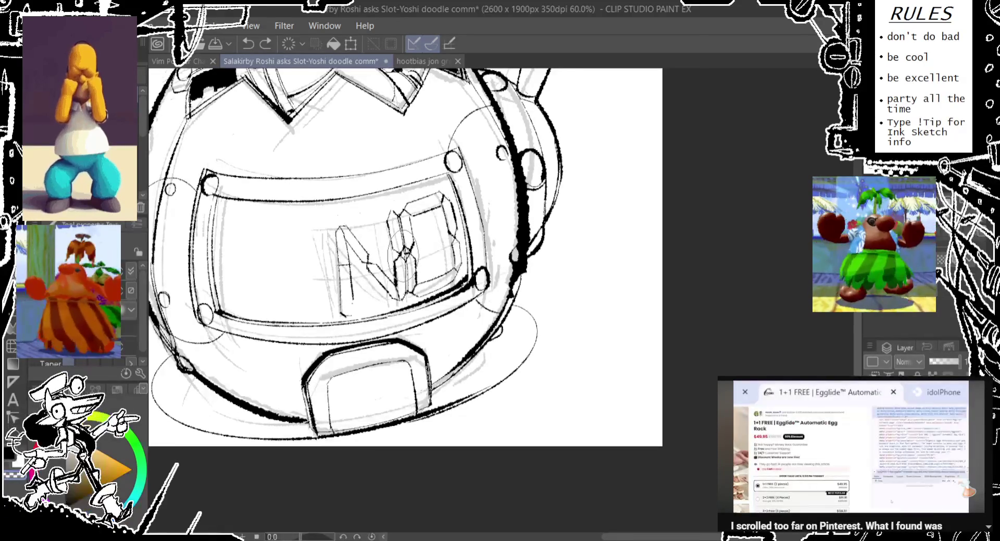
key("ctrl+z")
mouse_move(404, 226)
left_mouse_down()
mouse_move(419, 261)
mouse_move(406, 281)
left_mouse_up()
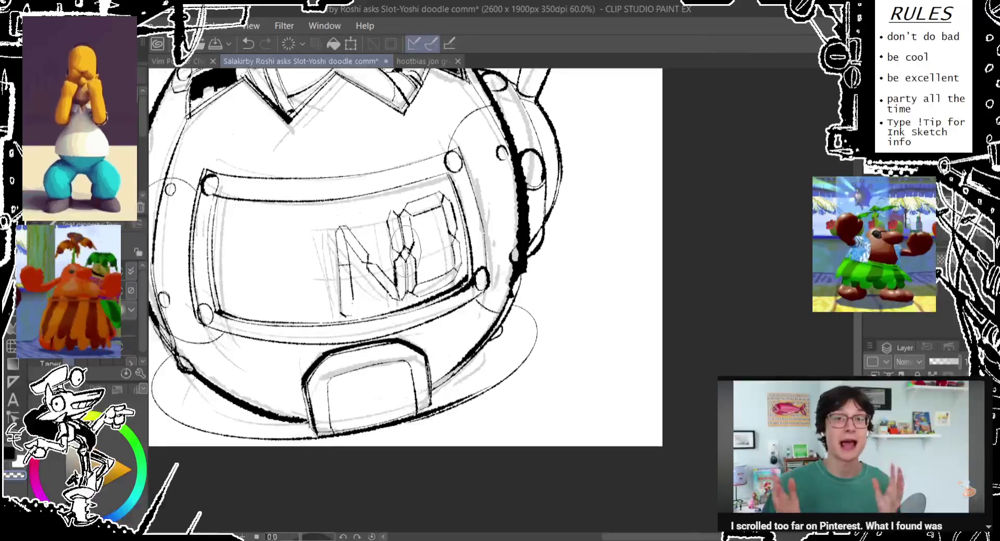
key("ctrl+z")
key("ctrl+z")
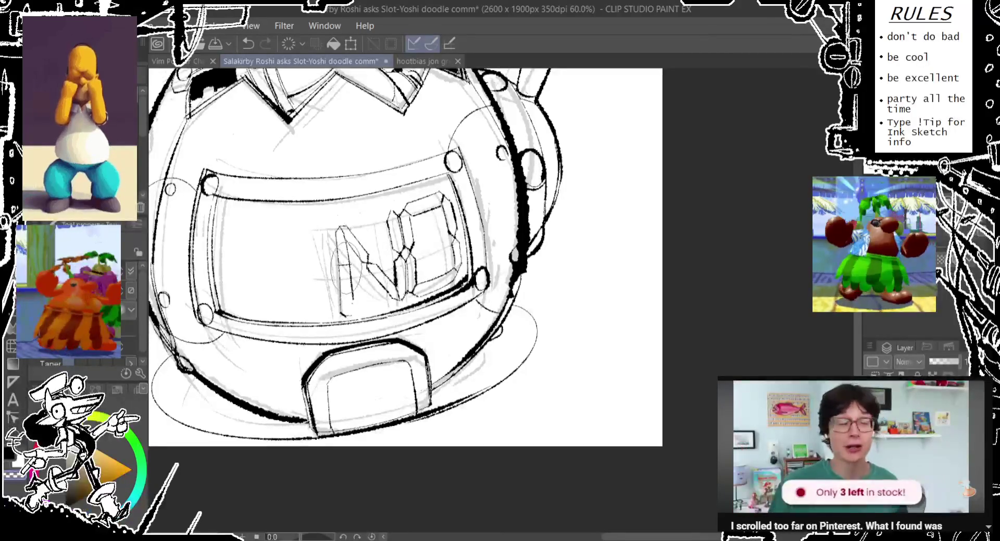
Retry a small oval beside the N, then settle on an oval inside the O.
left_click_drag(349, 229, 341, 286)
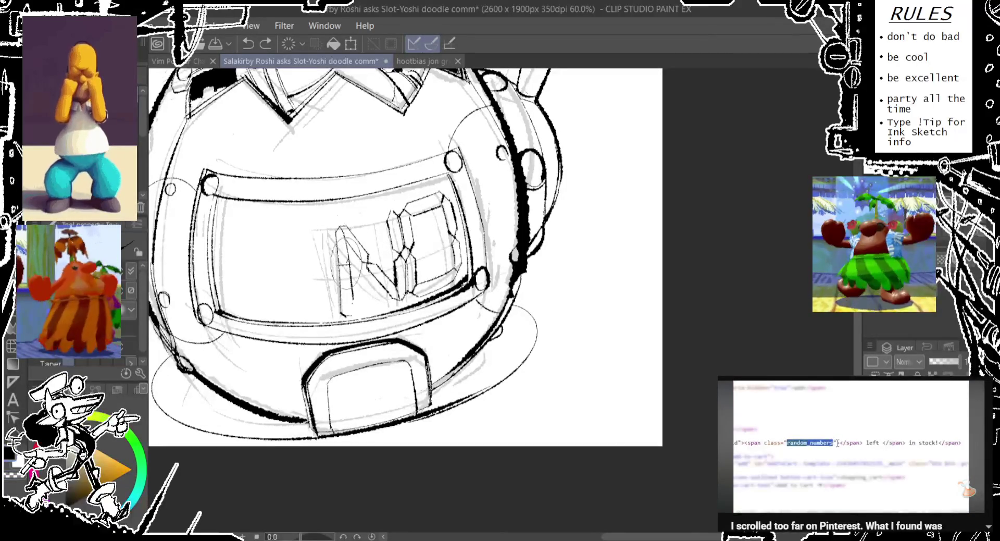
key("ctrl+z")
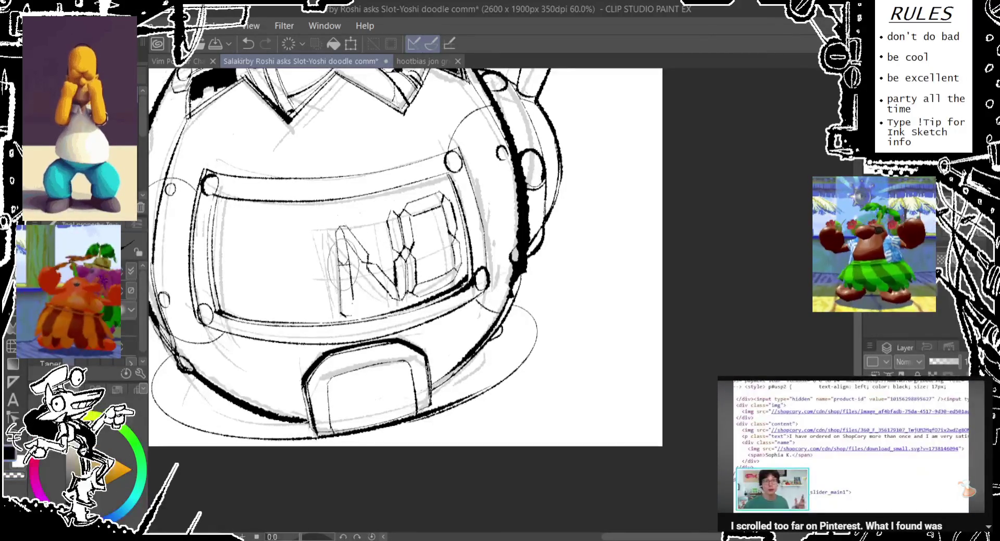
key("ctrl+y")
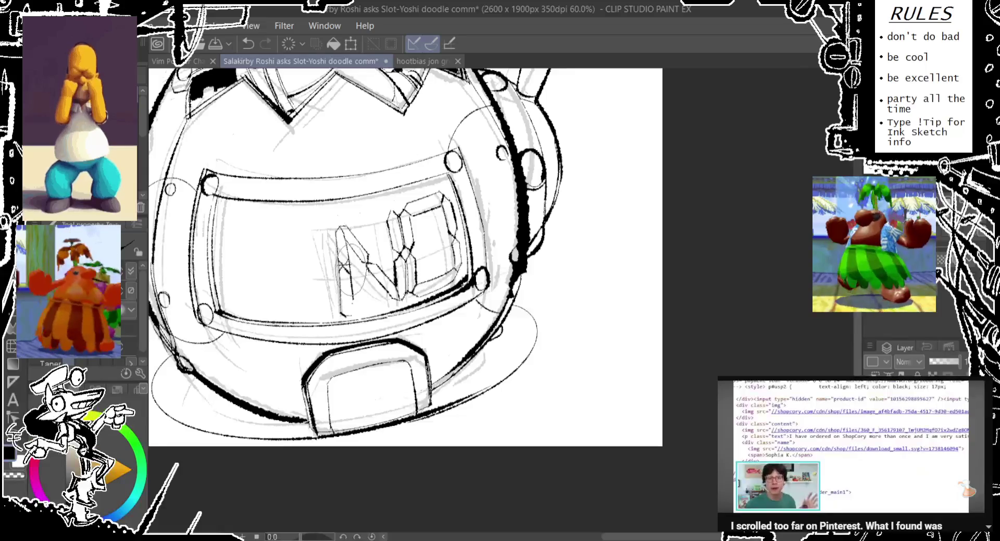
key("ctrl+y")
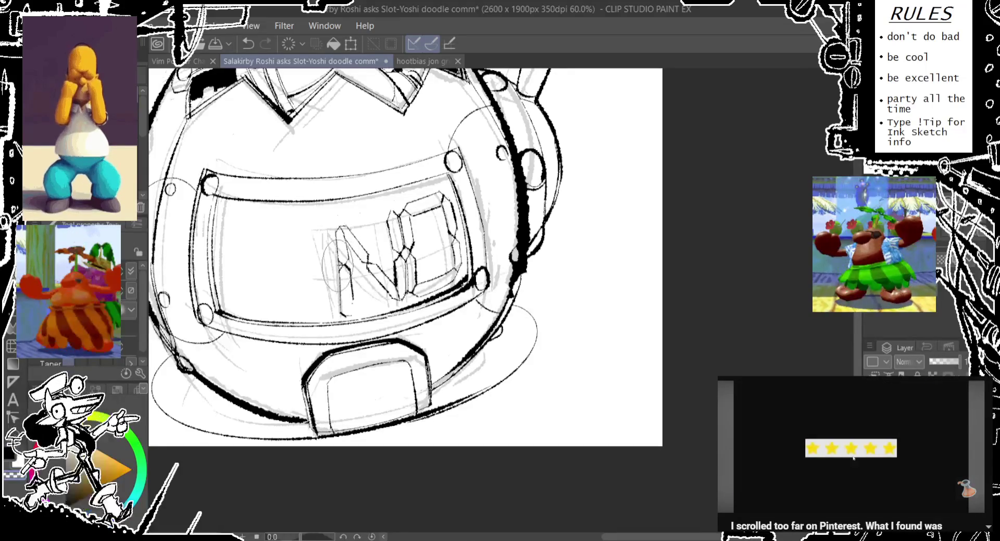
key("ctrl+z")
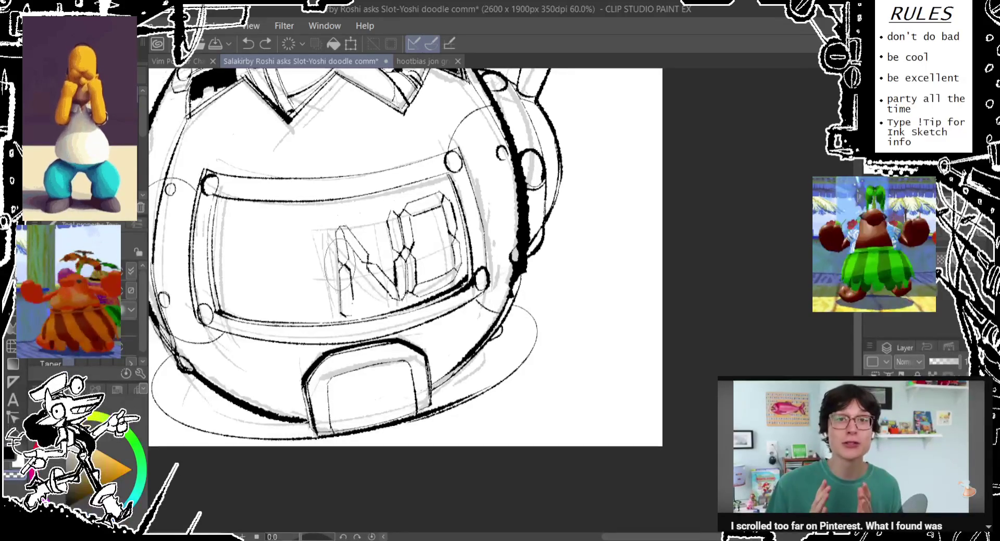
key("ctrl+y")
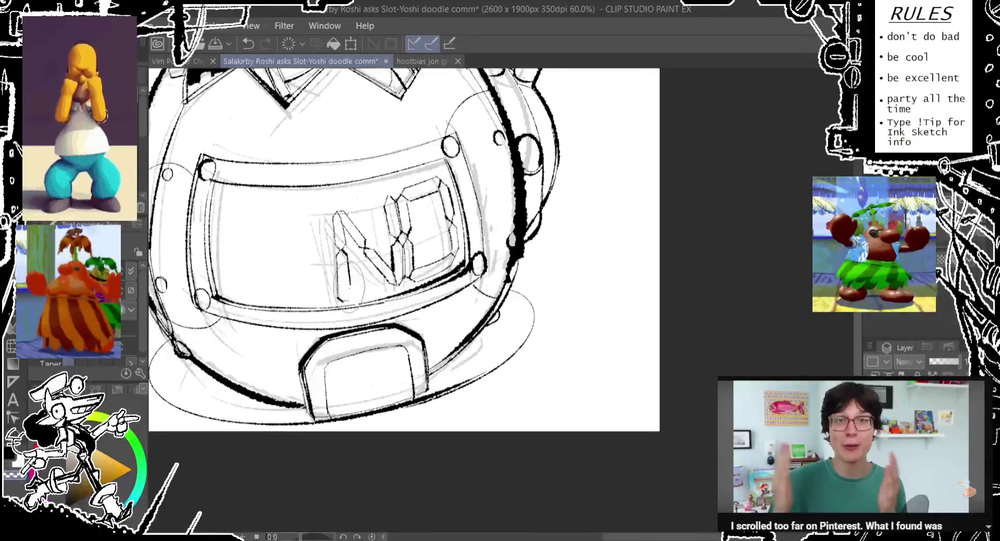
key("ctrl+z")
mouse_move(339, 263)
left_mouse_down()
mouse_move(334, 310)
mouse_move(348, 321)
mouse_move(339, 323)
left_mouse_up()
key("ctrl+z")
key("ctrl+z")
key("ctrl+z")
left_click_drag(435, 191, 437, 240)
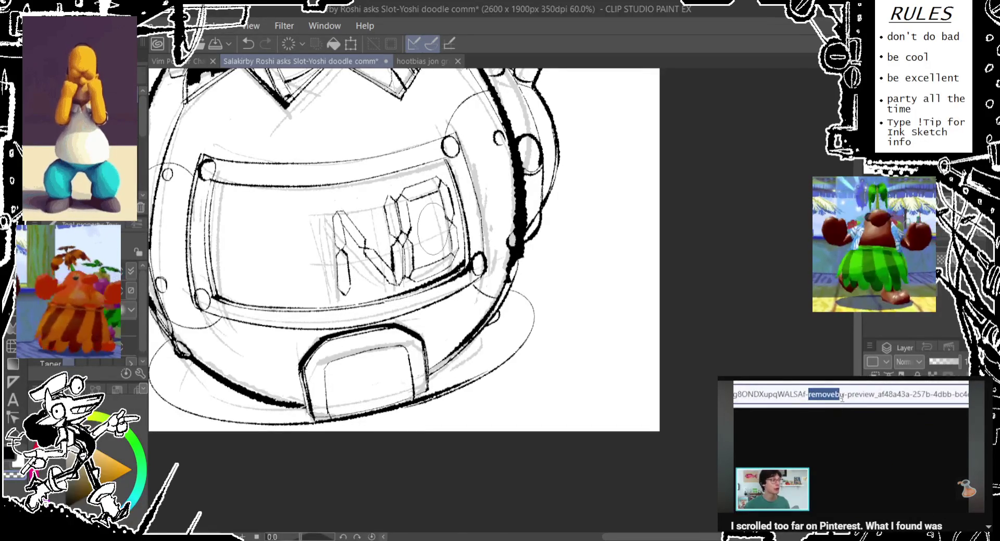
key("ctrl+z")
left_click_drag(425, 205, 422, 206)
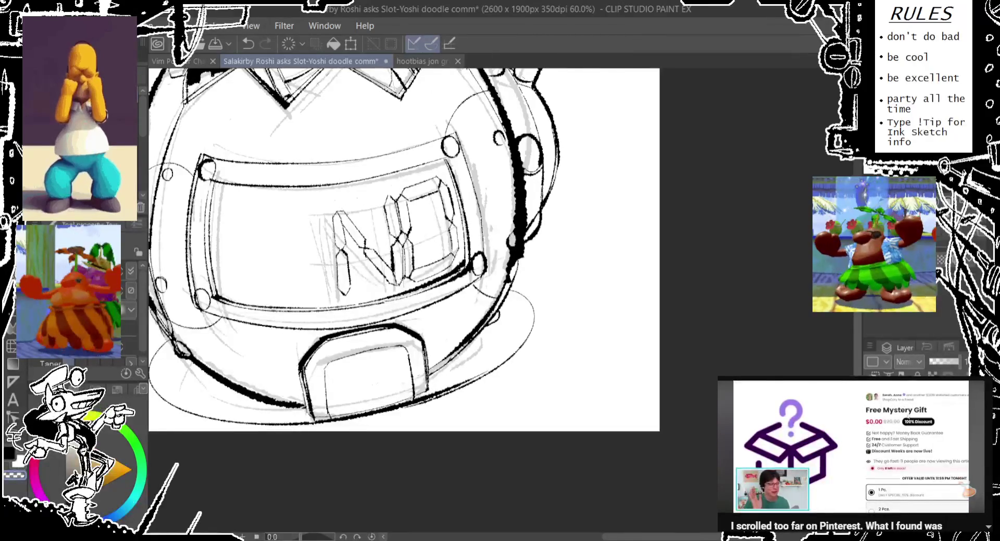
Flood-fill the visor background and the gaps around the N and O with black.
key("g")
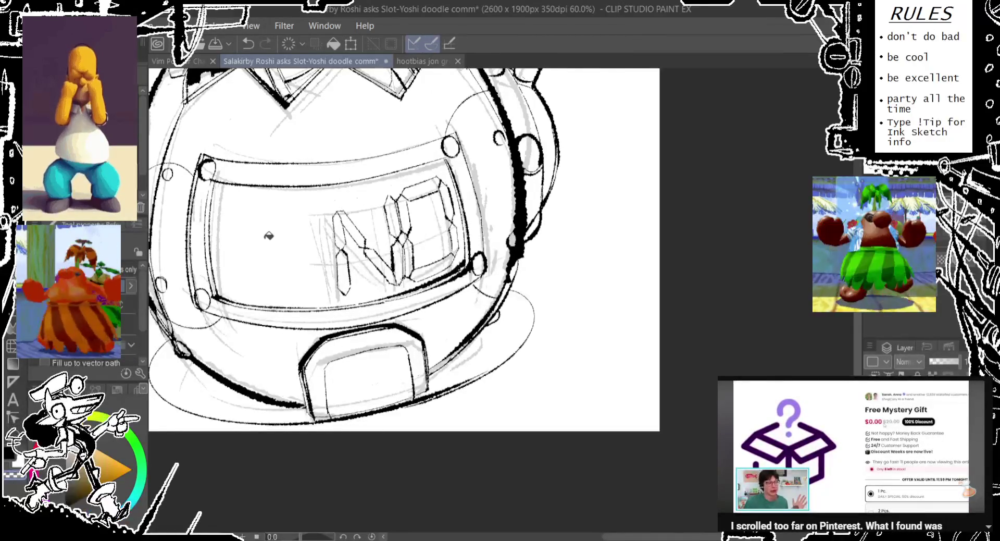
left_click(272, 230)
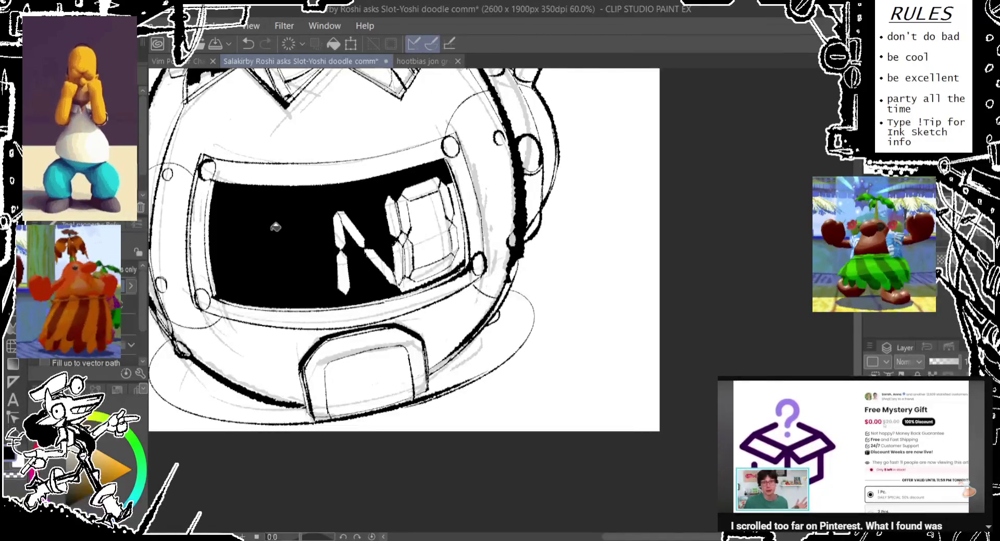
left_click(433, 230)
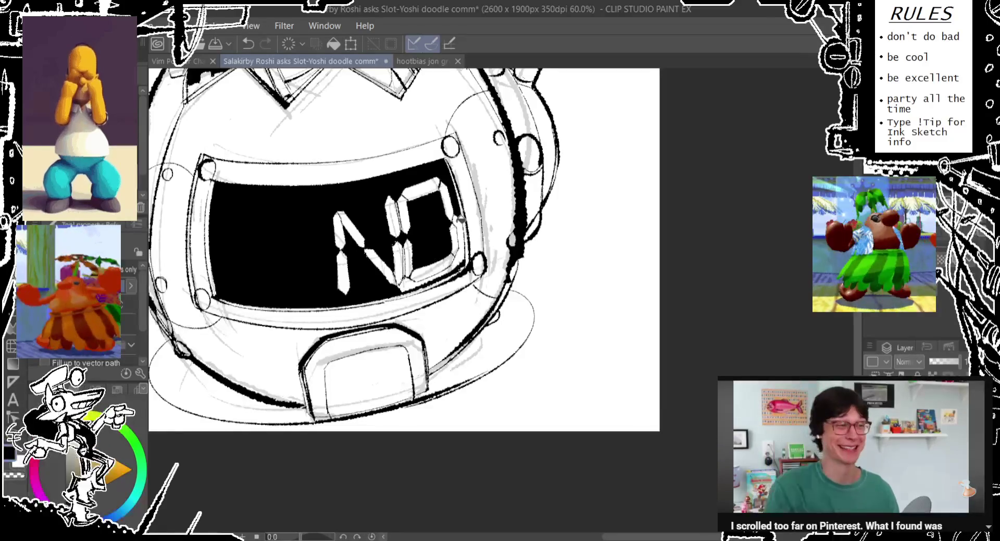
left_click(422, 281)
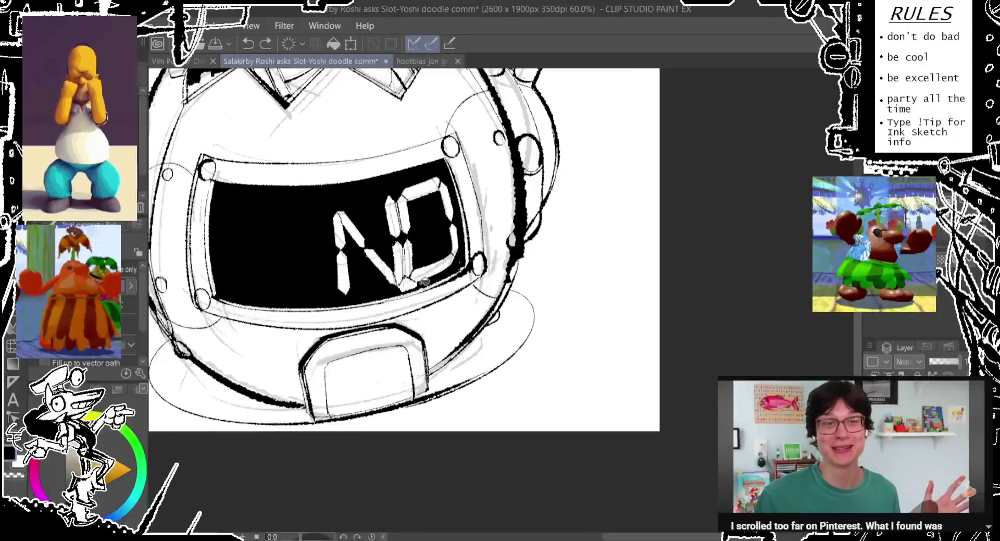
left_click(411, 283)
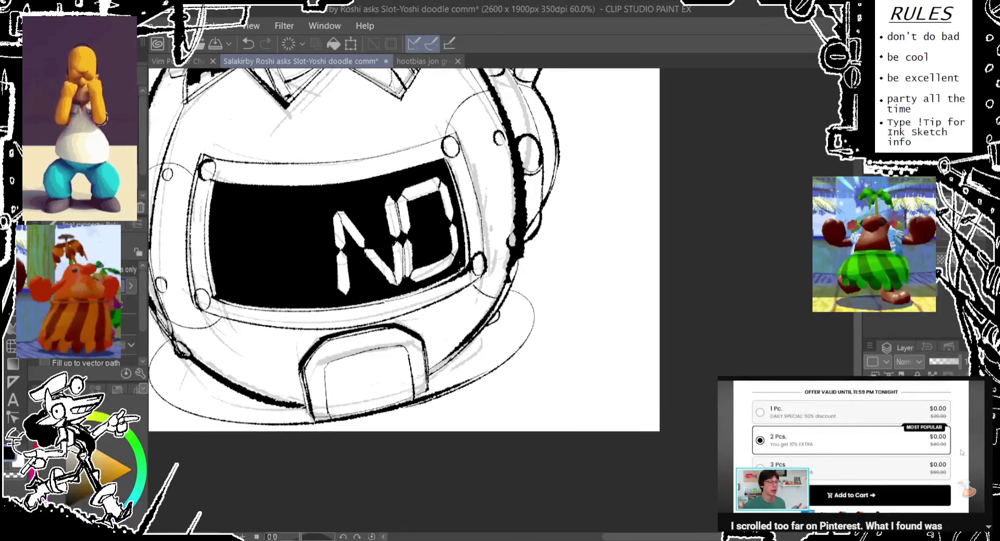
Spray grainy white speckle over the N's diagonal, its right stem and the O's top.
key("p")
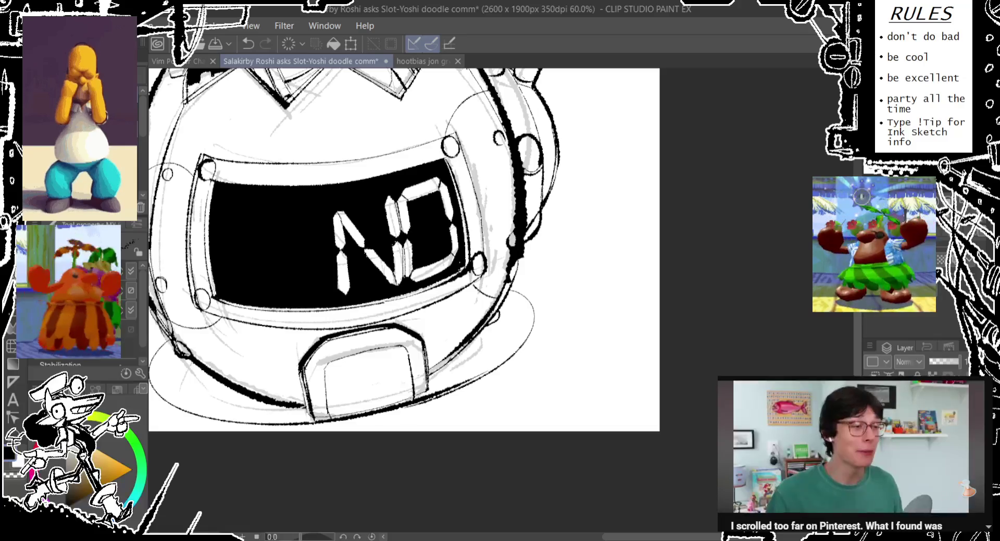
key("e")
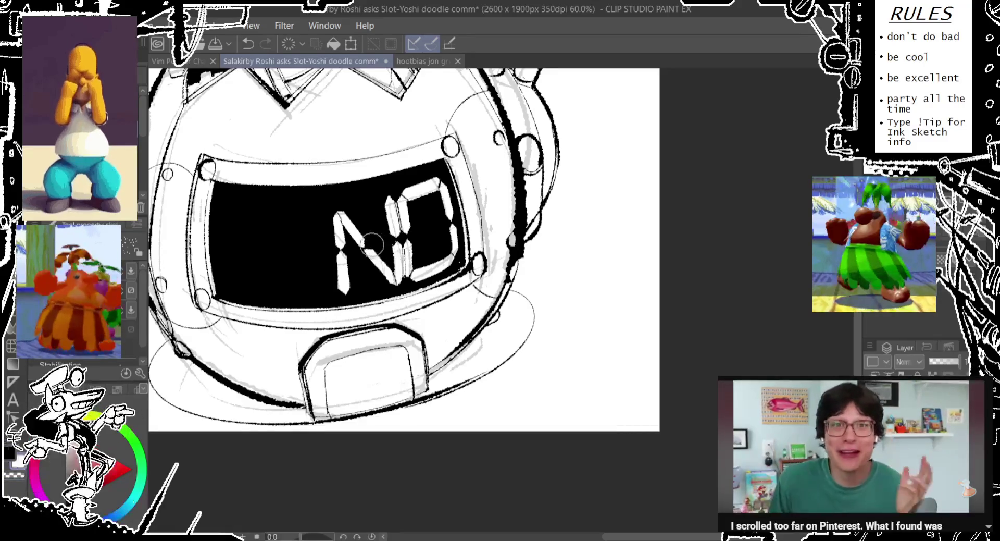
key("ctrl+z")
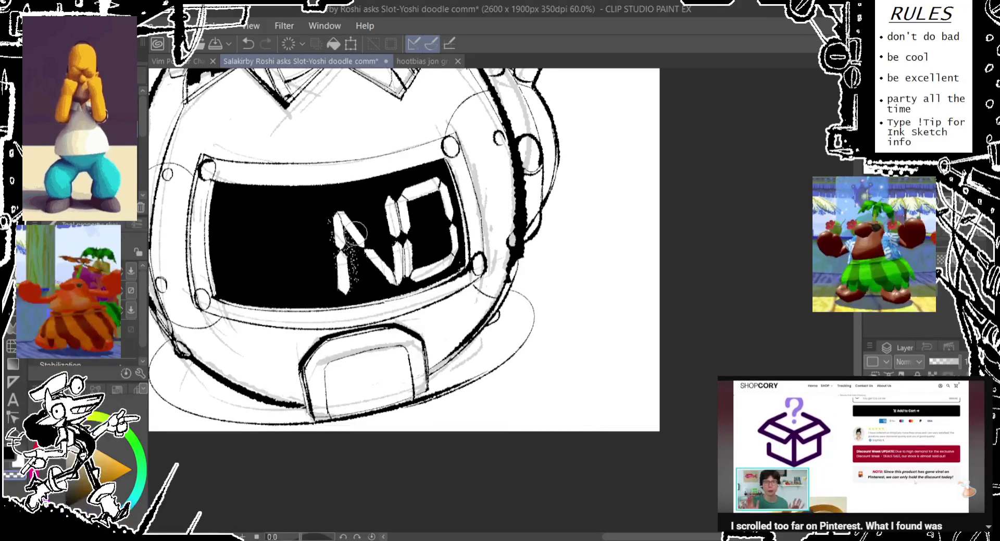
left_click_drag(350, 219, 390, 280)
key("ctrl+z")
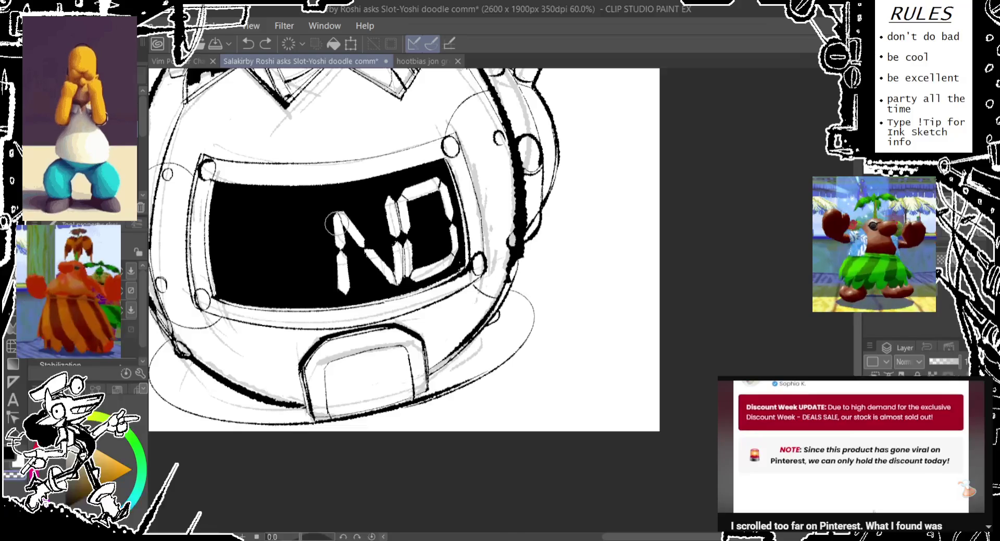
left_click_drag(344, 225, 386, 285)
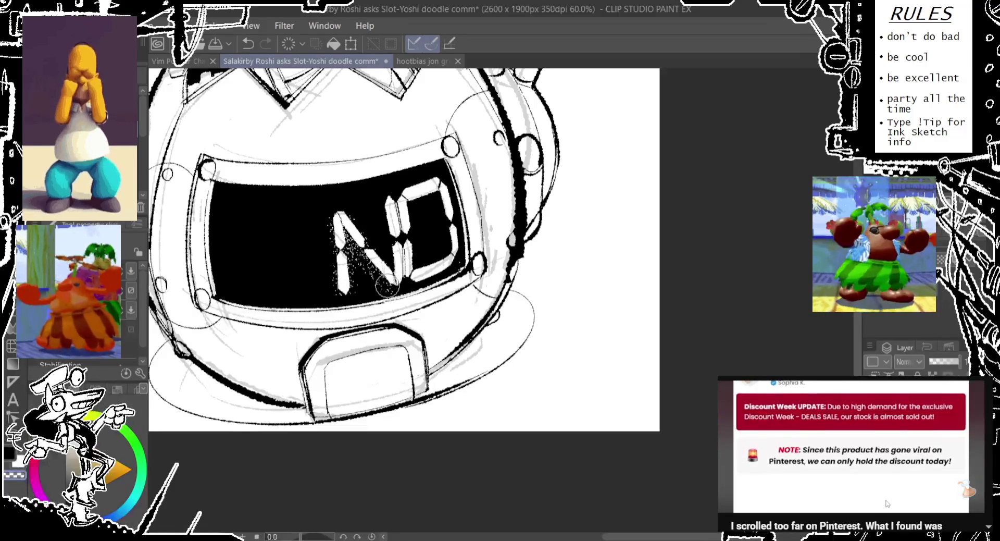
key("ctrl+z")
left_click_drag(342, 219, 396, 281)
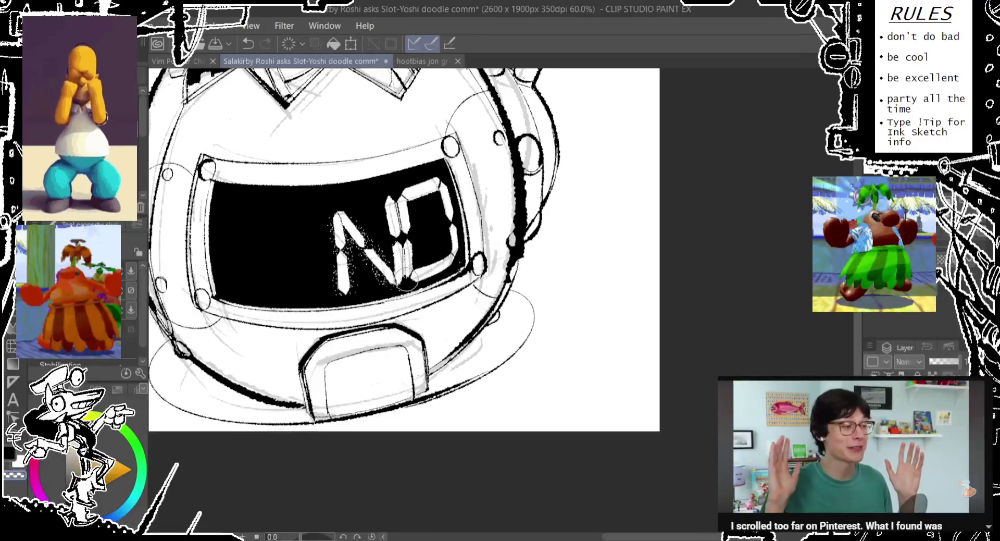
mouse_move(411, 276)
left_mouse_down()
mouse_move(437, 182)
mouse_move(403, 284)
left_mouse_up()
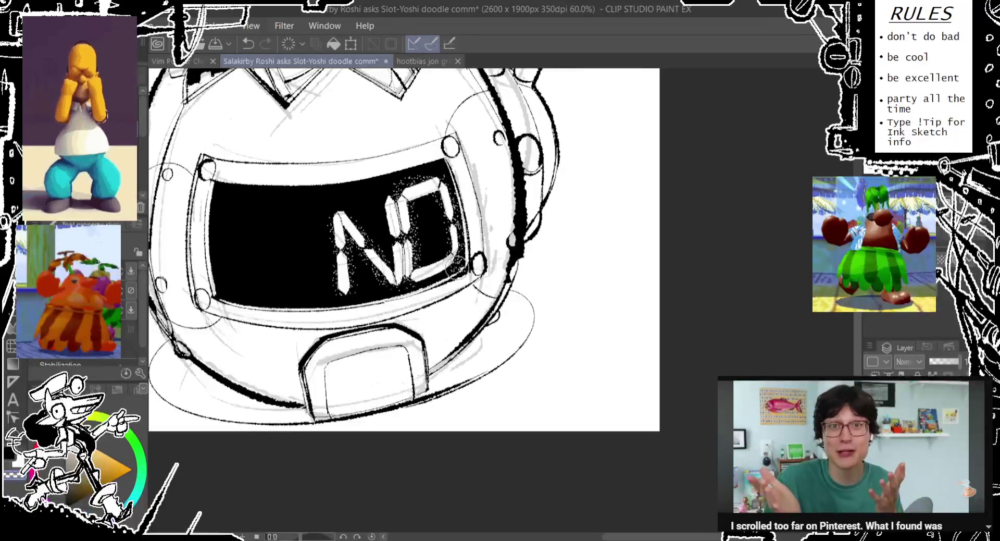
Draw a thin light line and a kinked ghost segment on the black screen left of NO.
scroll(407, 284, "down", 1)
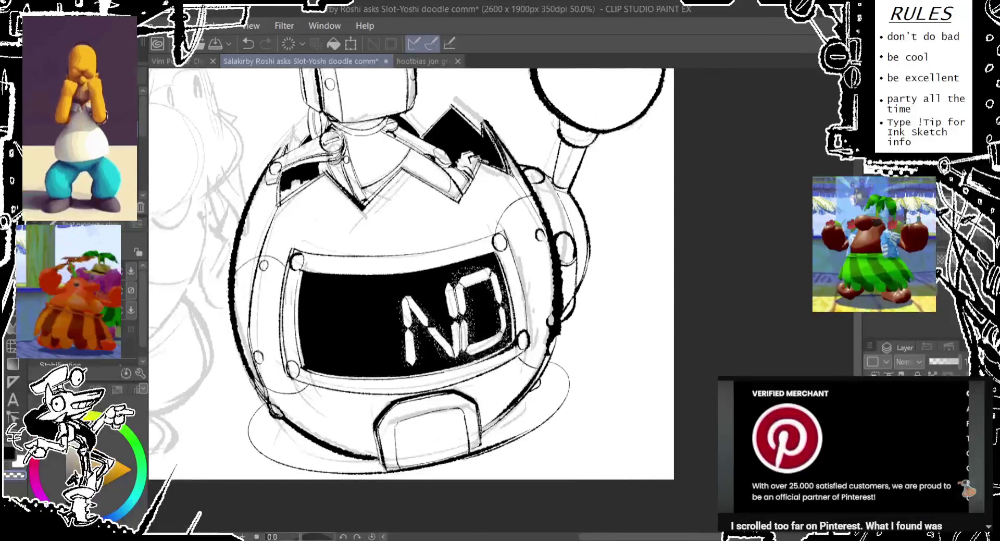
left_click_drag(301, 326, 417, 326)
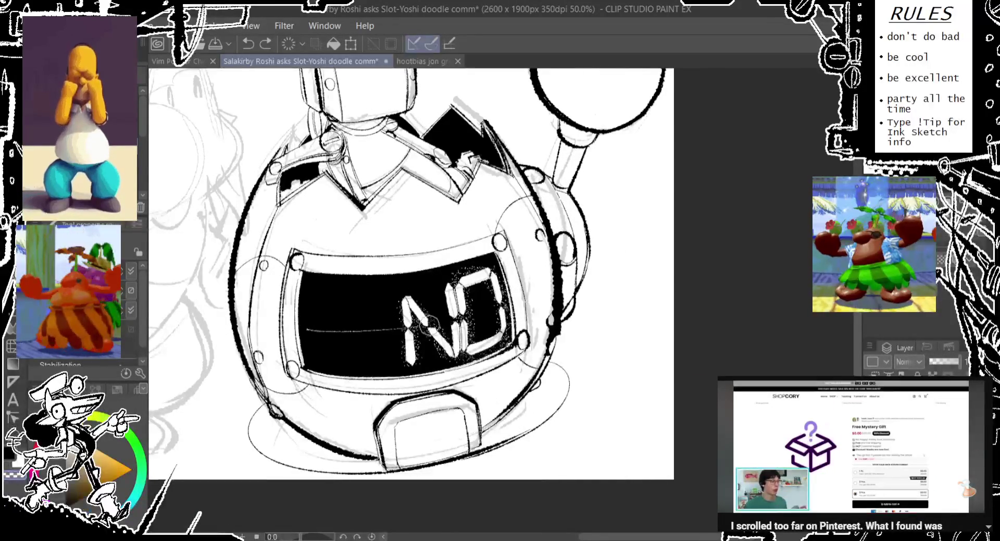
key("ctrl+z")
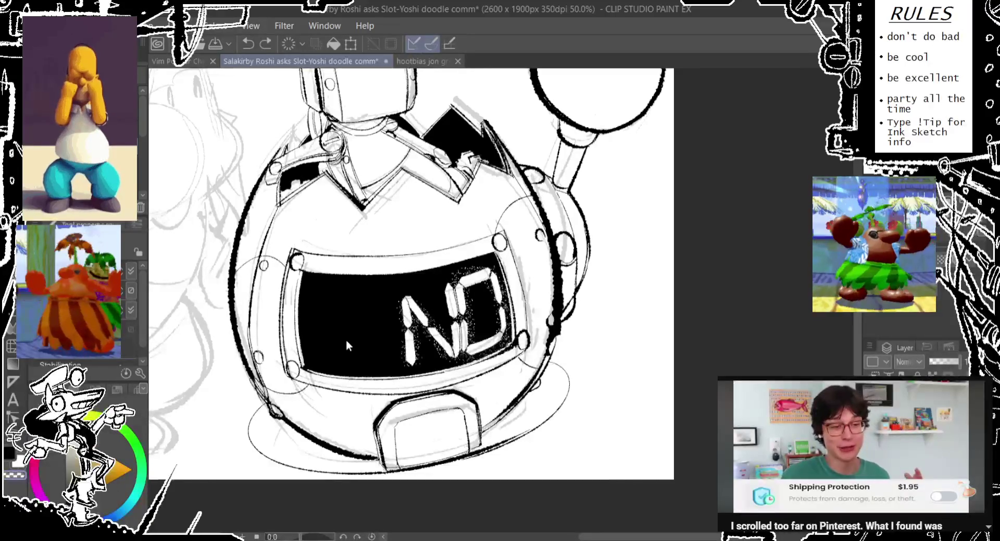
left_click_drag(311, 334, 542, 288)
key("ctrl+z")
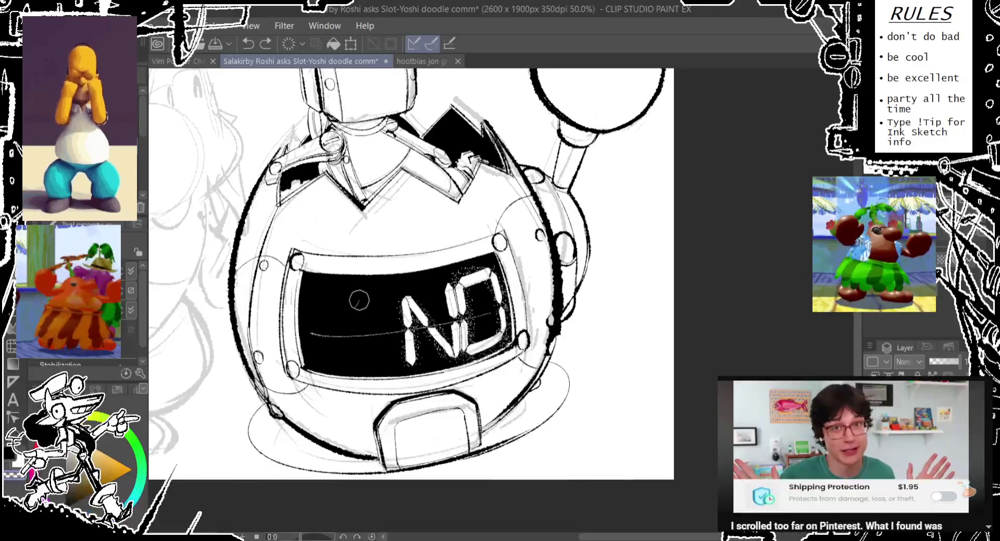
left_click_drag(356, 306, 400, 296)
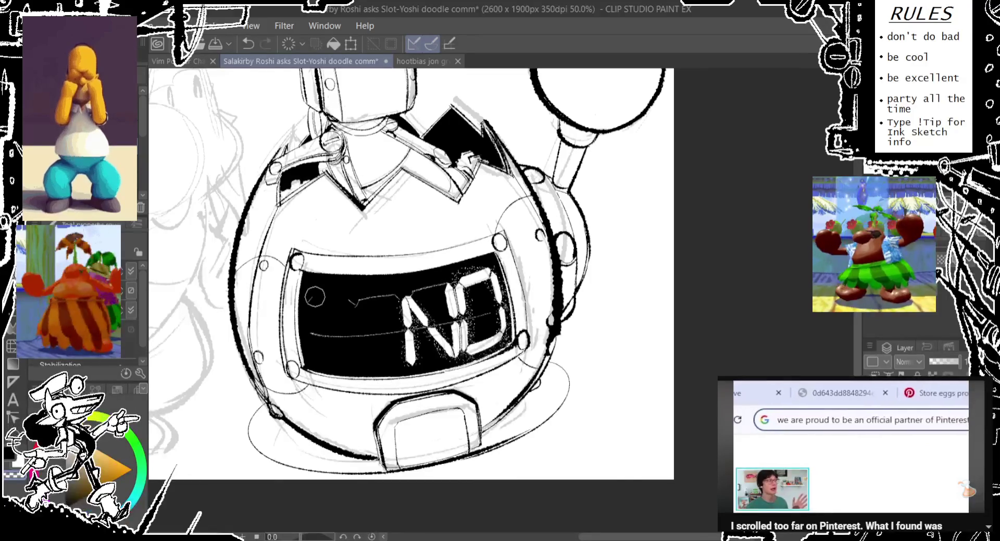
left_click_drag(308, 301, 357, 302)
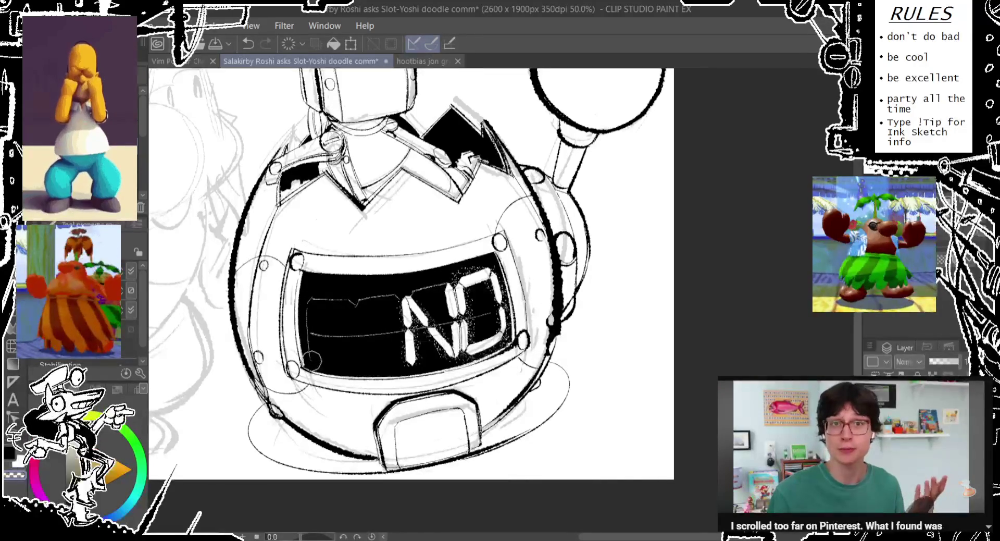
key("ctrl+z")
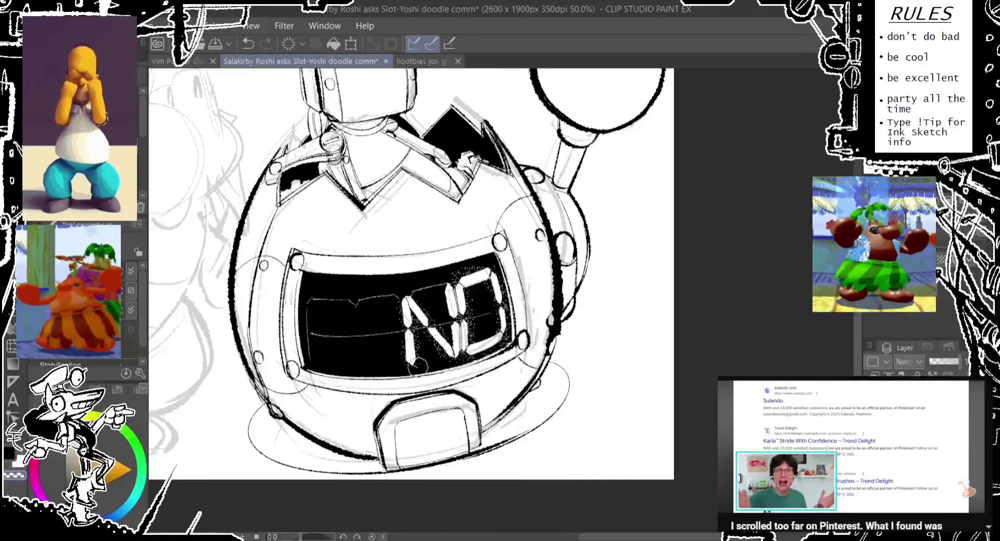
key("ctrl+z")
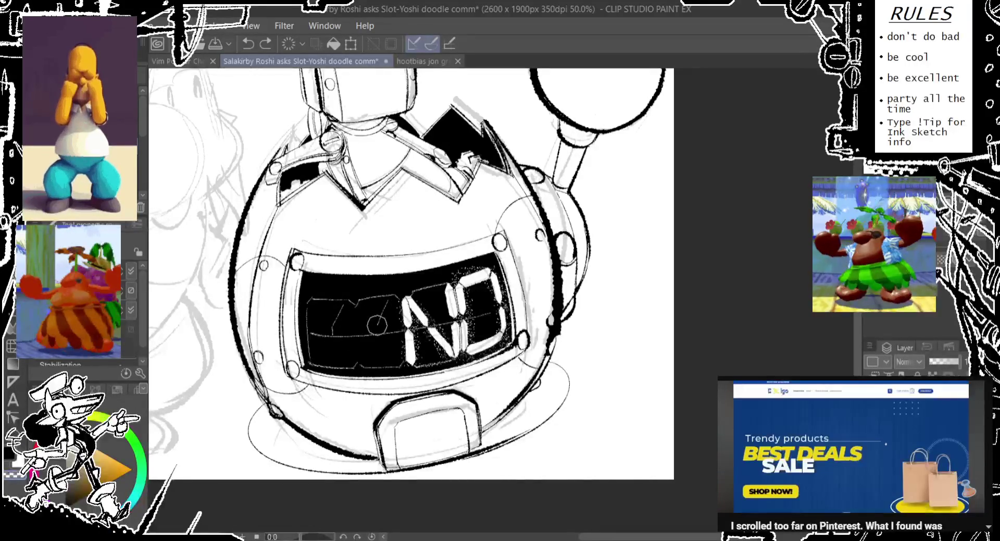
Add short faint ghost digit segments across the display, undoing rejected strokes.
left_click_drag(366, 318, 385, 307)
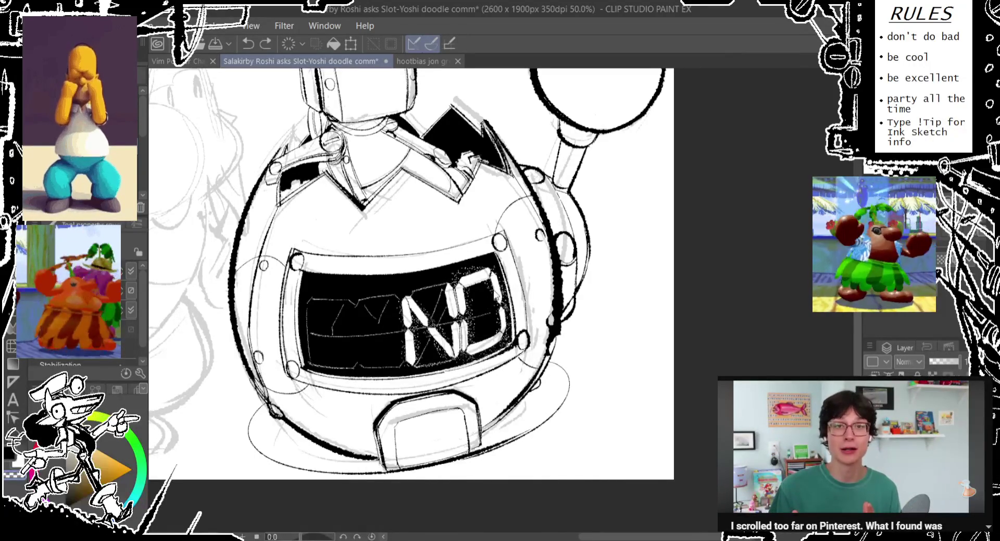
left_click_drag(493, 287, 483, 315)
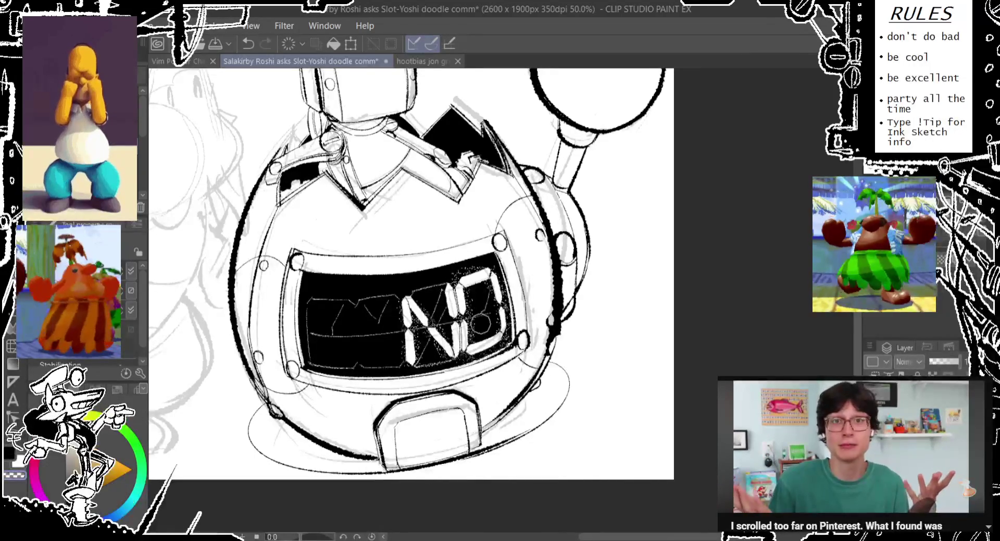
key("ctrl+z")
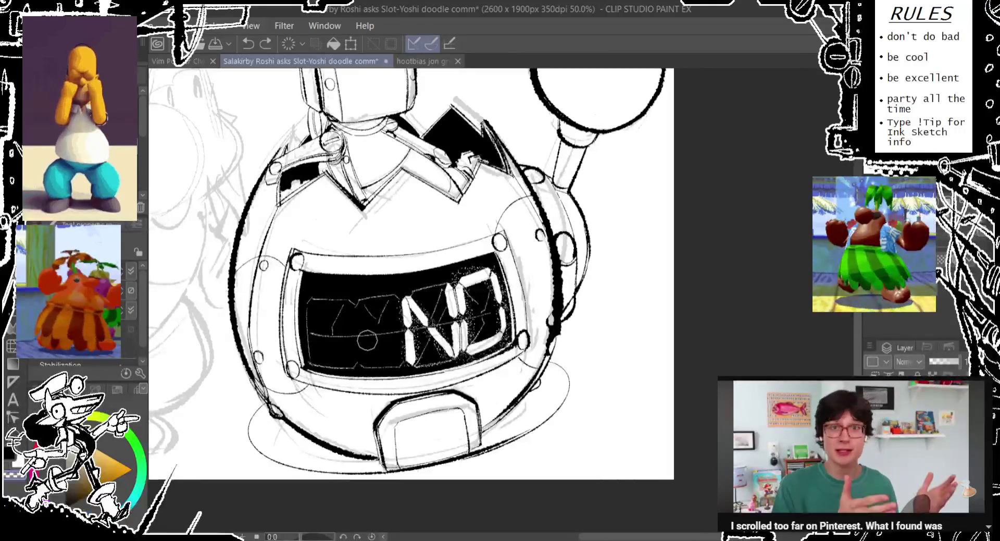
key("ctrl+z")
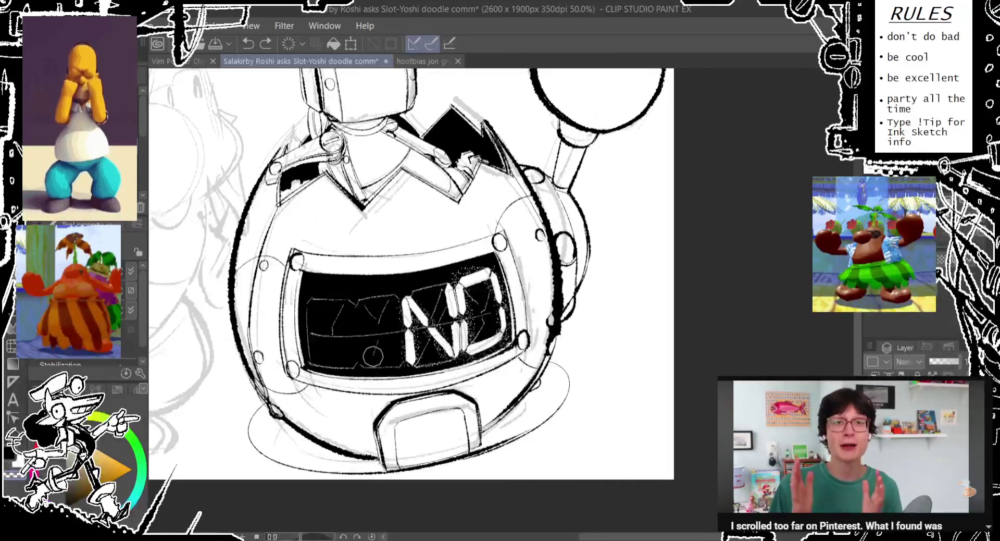
left_click_drag(379, 335, 375, 357)
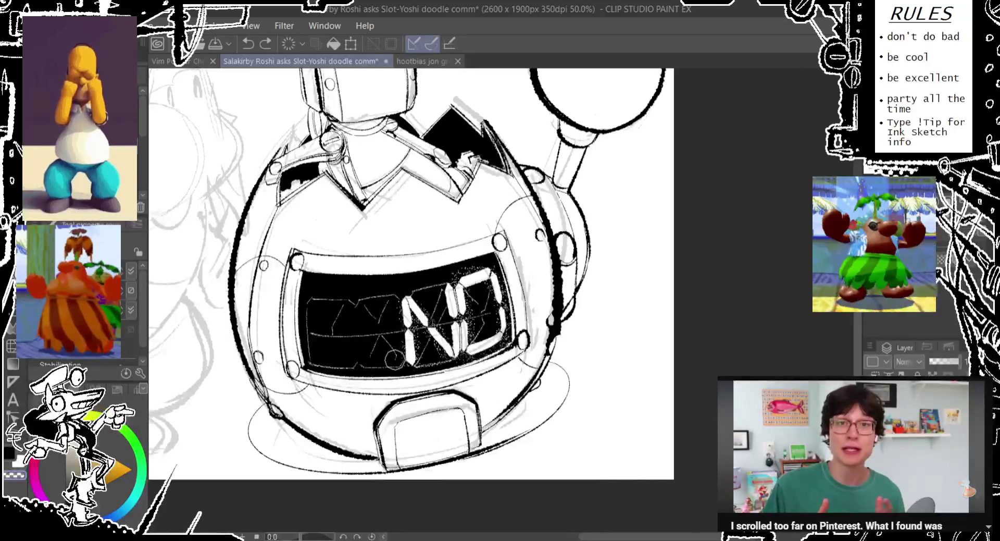
key("ctrl+z")
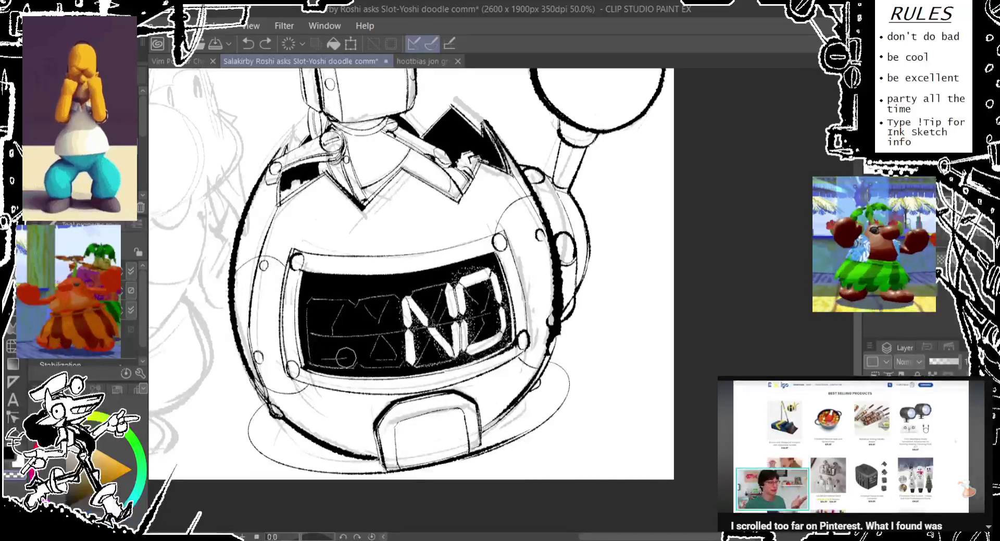
Retry small ghost segment marks and sketch a ghost zero oval left of NO.
mouse_move(345, 359)
left_mouse_down()
mouse_move(326, 328)
mouse_move(329, 307)
mouse_move(389, 307)
left_mouse_up()
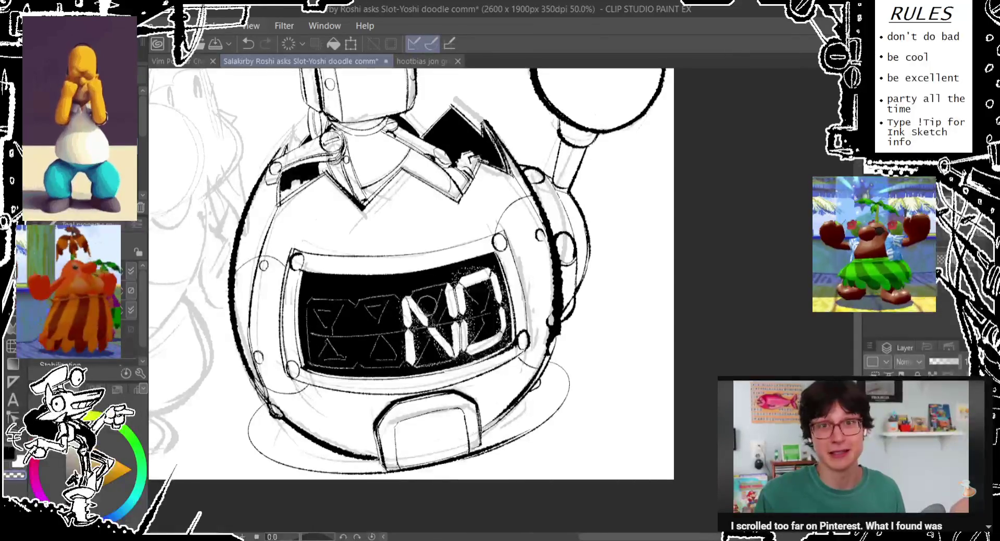
key("ctrl+z")
left_click_drag(428, 296, 433, 278)
key("ctrl+z")
left_click_drag(336, 315, 352, 317)
key("ctrl+z")
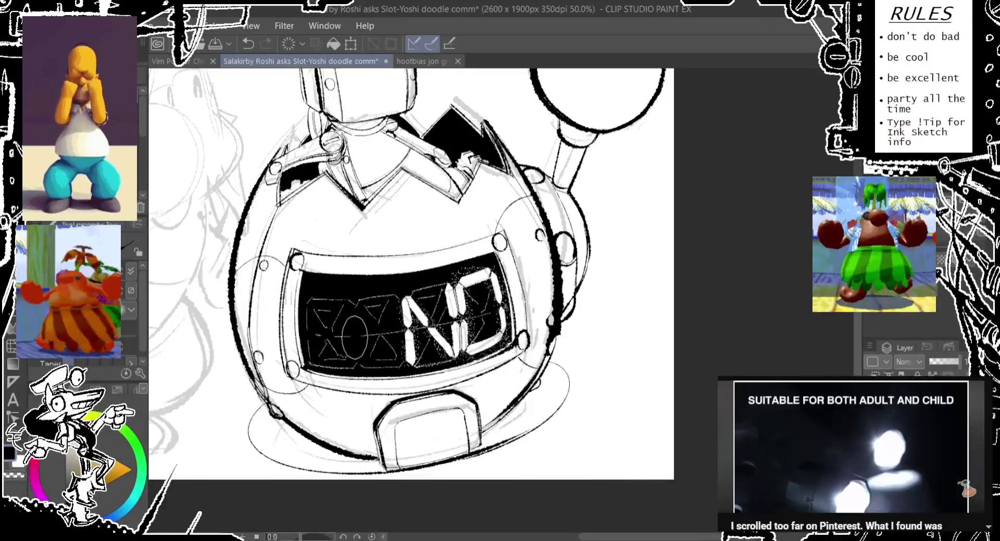
key("ctrl+z")
Bring the 'Multiplying by Zero' text into view and nudge its text box.
mouse_move(413, 188)
left_mouse_down()
mouse_move(388, 252)
mouse_move(411, 292)
left_mouse_up()
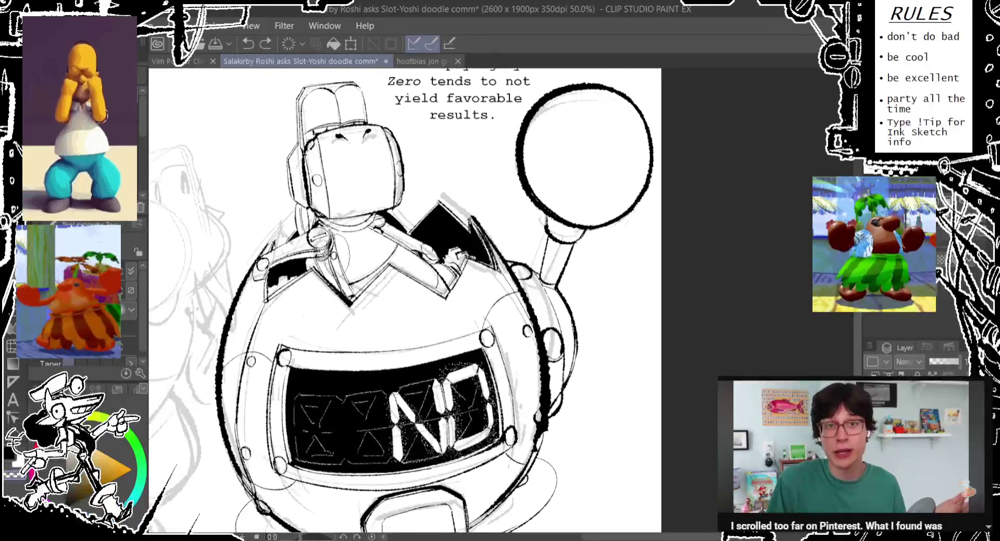
left_click_drag(323, 265, 365, 360)
left_click_drag(543, 170, 537, 167)
key("p")
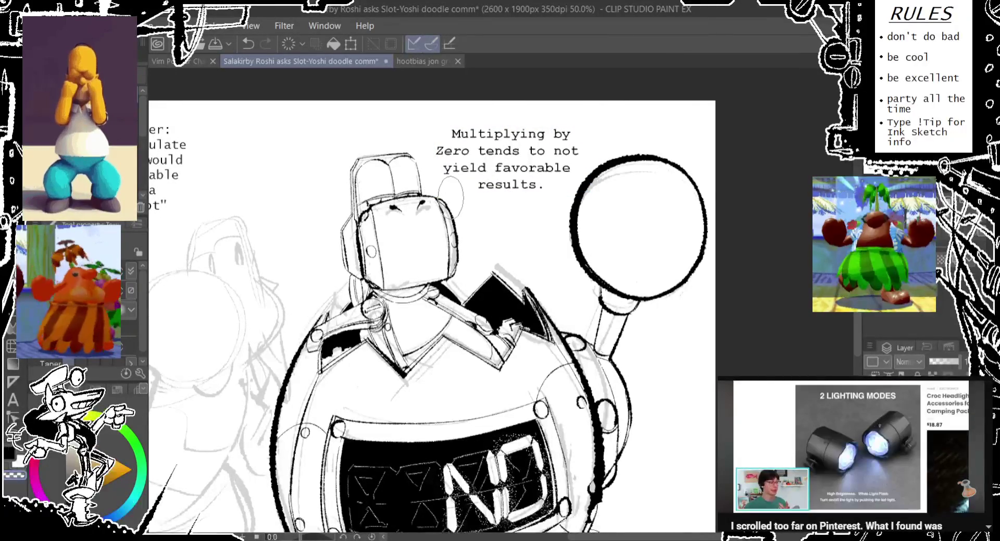
Draw a zigzag speech-bubble tail from the text toward the robot.
mouse_move(430, 175)
left_mouse_down()
mouse_move(541, 202)
mouse_move(471, 229)
left_mouse_up()
key("ctrl+z")
left_click_drag(464, 289, 473, 222)
scroll(472, 221, "down", 1)
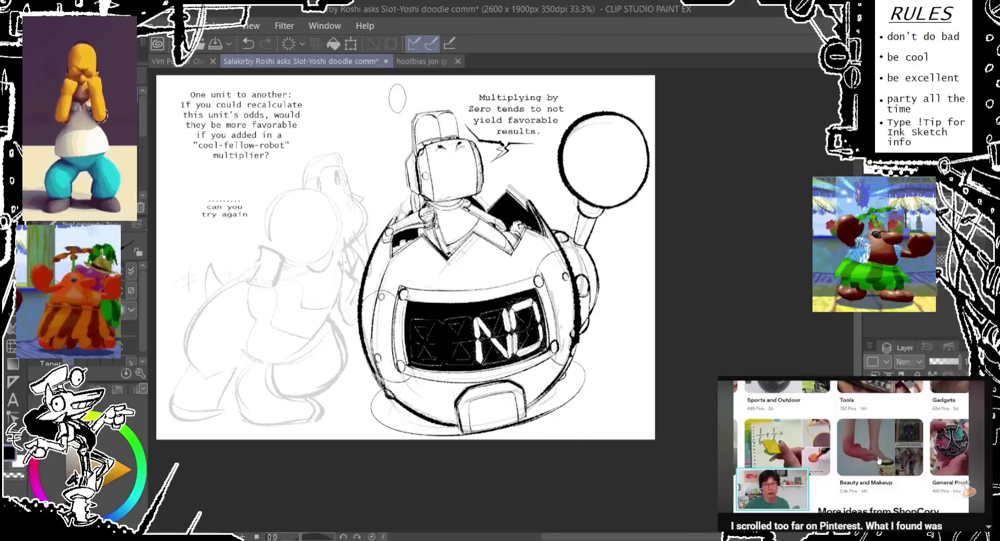
scroll(365, 167, "up", 2)
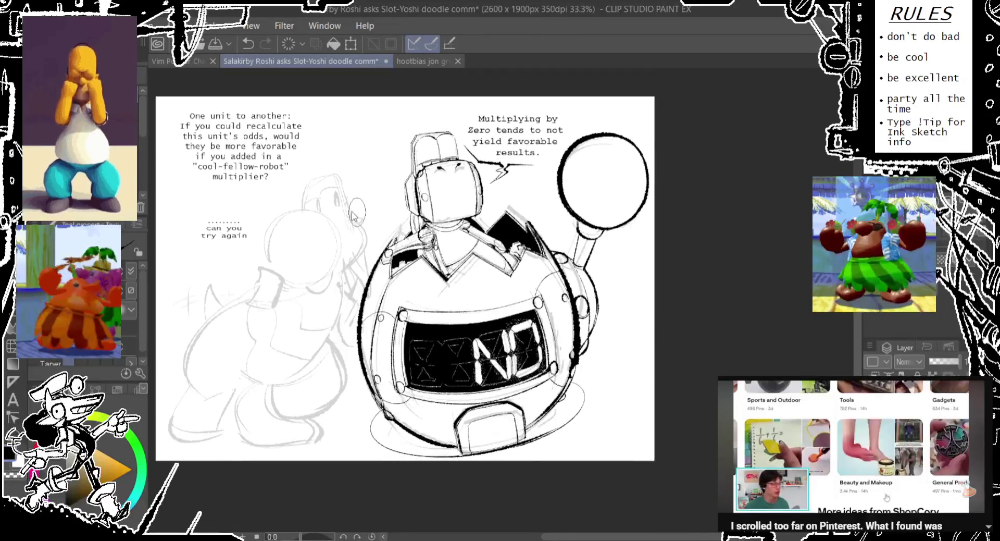
scroll(430, 183, "down", 2)
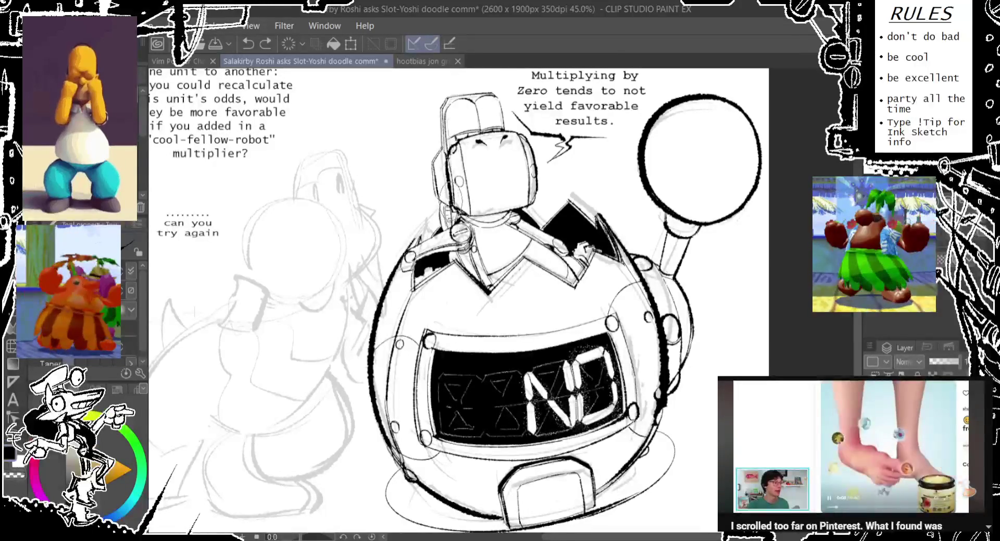
Touch up the robot's neck line and ink a curved line along Yoshi's belly.
left_click_drag(458, 198, 459, 221)
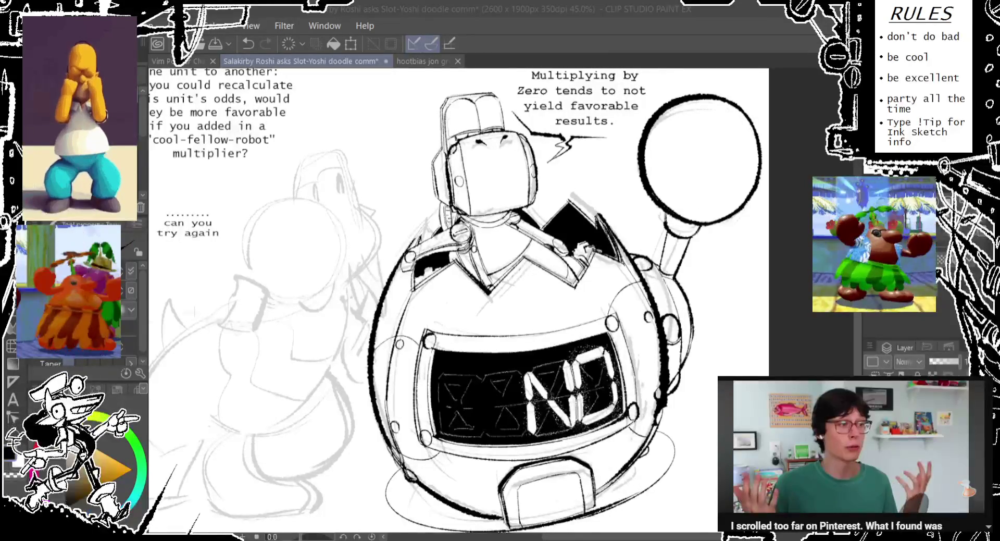
left_click_drag(458, 261, 529, 267)
left_click_drag(418, 303, 422, 254)
left_click_drag(420, 291, 325, 392)
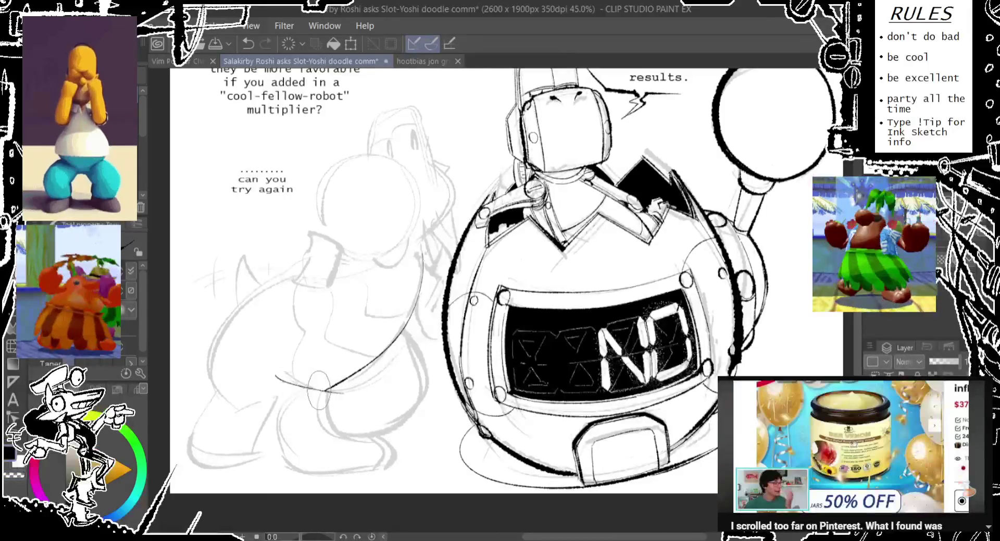